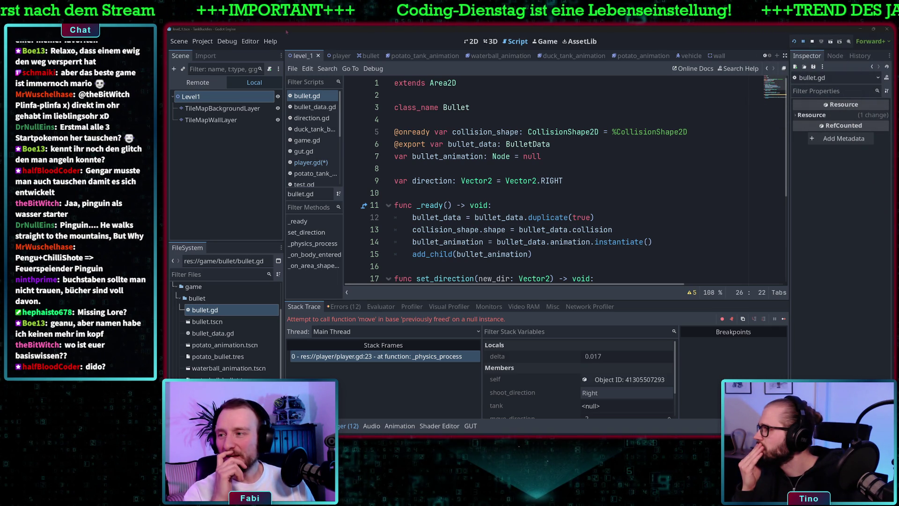
Search Google in a new Chrome tab for 'pokemon zinnoberinsel hack pokemon'
key(alt+Tab)
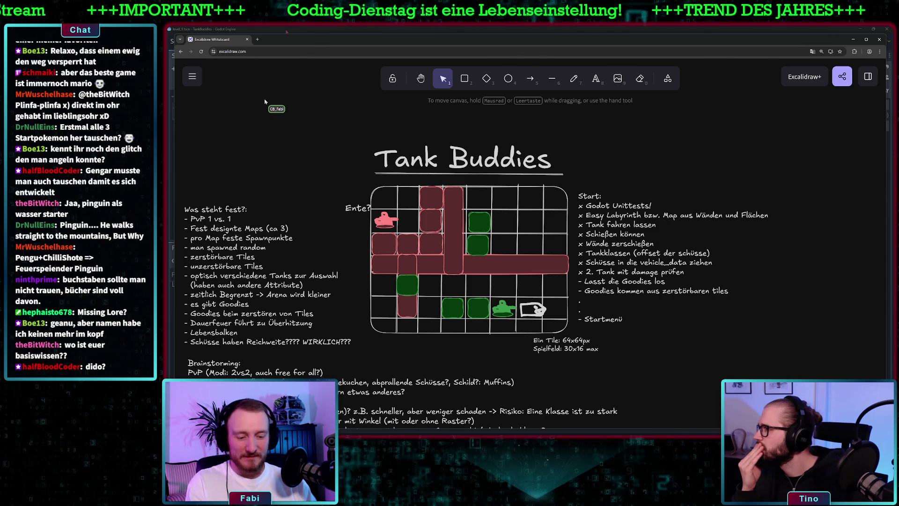
key(ctrl+t)
text(pok)
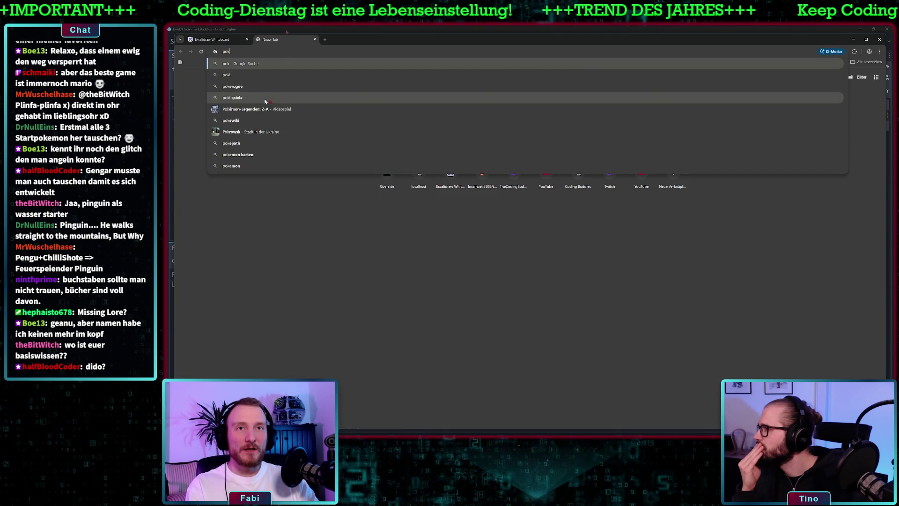
text(emon)
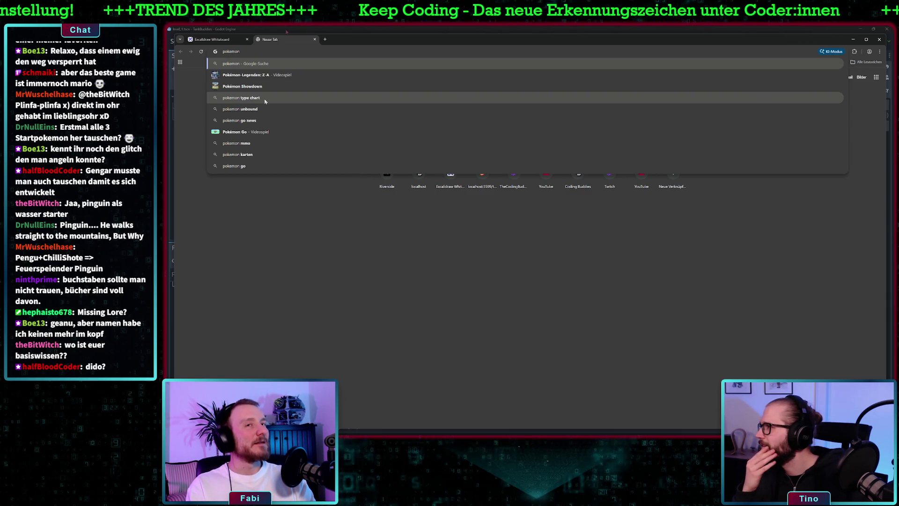
text(zinober)
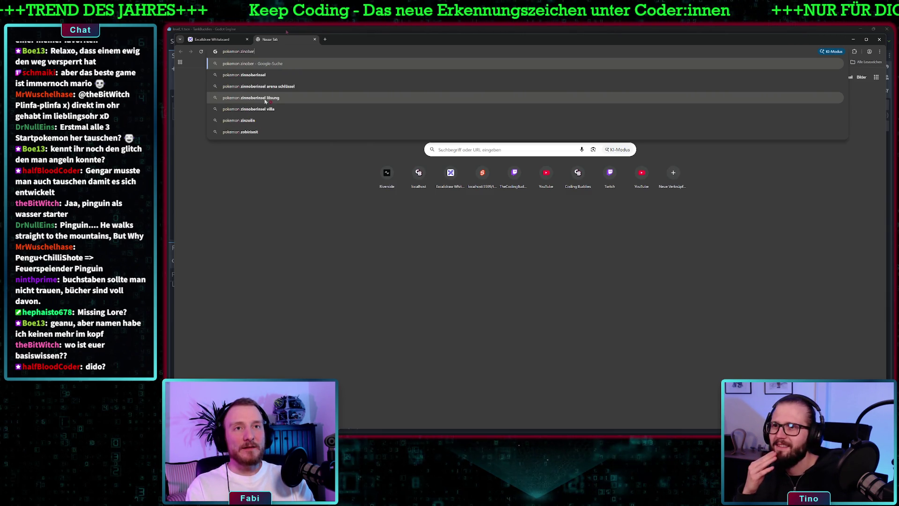
key(BackSpace)
key(BackSpace)
key(BackSpace)
text(noberinsel)
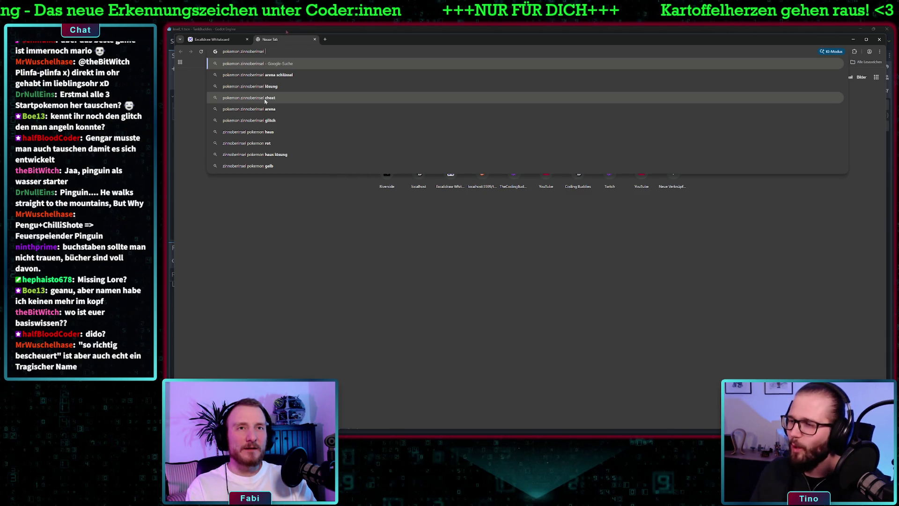
text(hack pk)
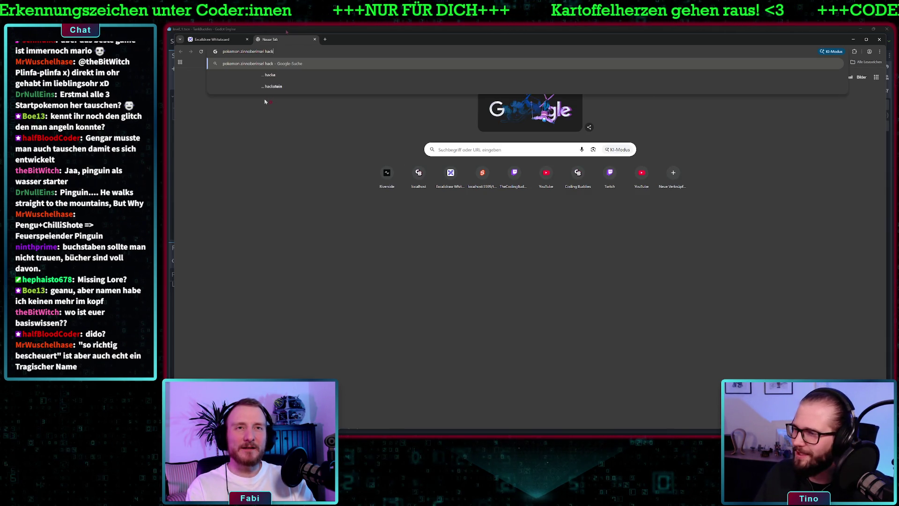
key(BackSpace)
text(okemn)
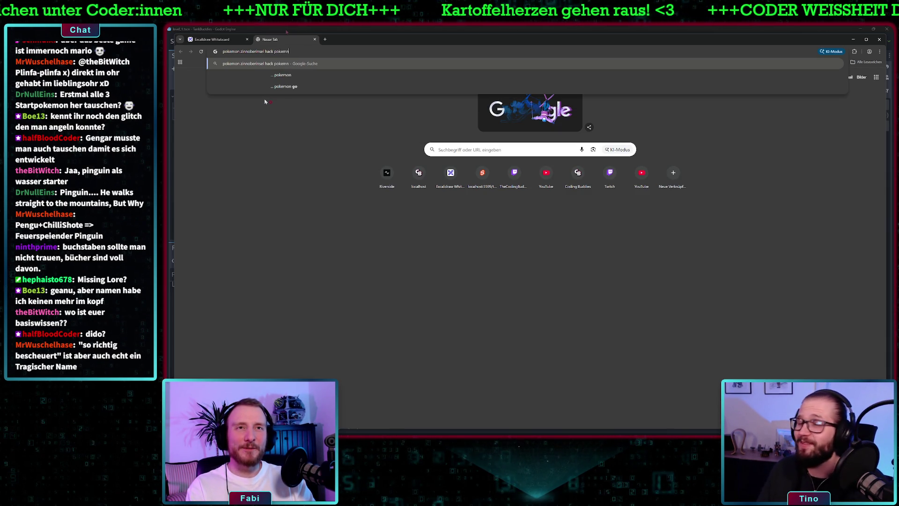
key(BackSpace)
key(BackSpace)
key(BackSpace)
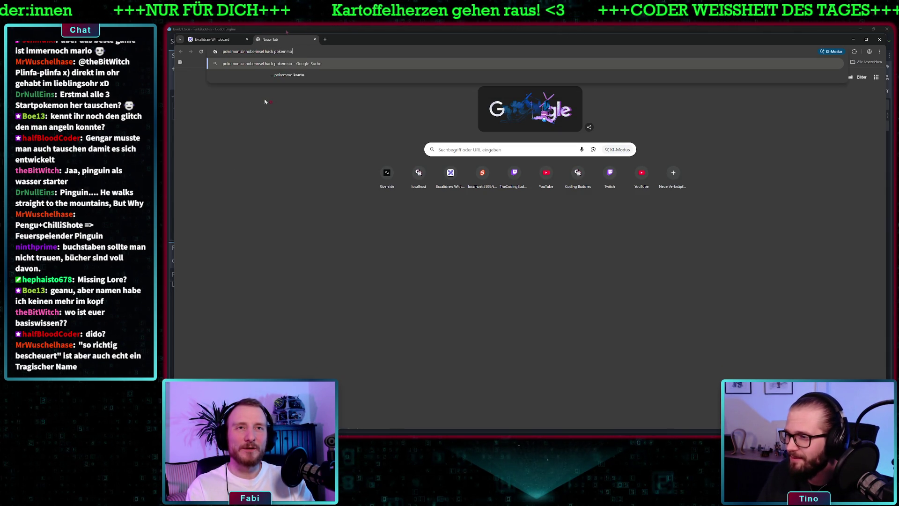
text(n)
key(Return)
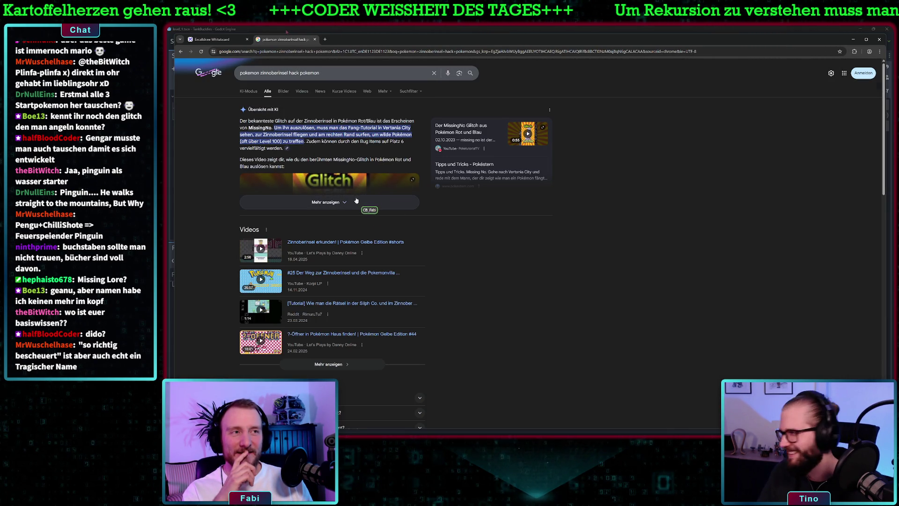
Refine the query with 'blau' and switch to the Bilder image results
scroll(475, 260, down, 2)
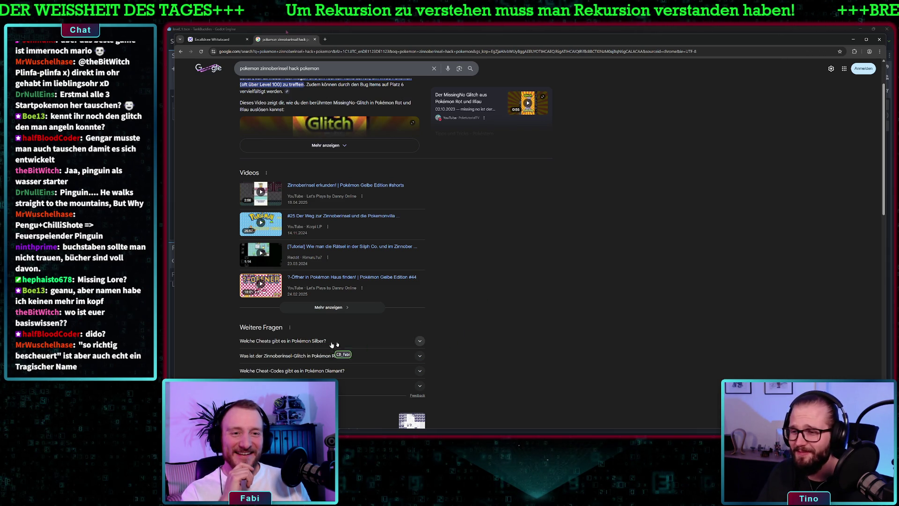
scroll(415, 233, up, 1)
scroll(415, 233, up, 2)
click(341, 73)
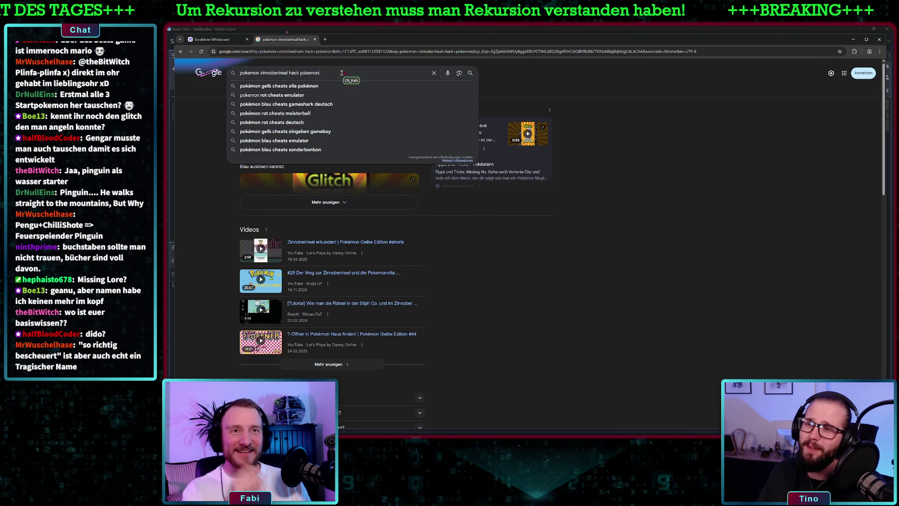
text(blau)
key(Return)
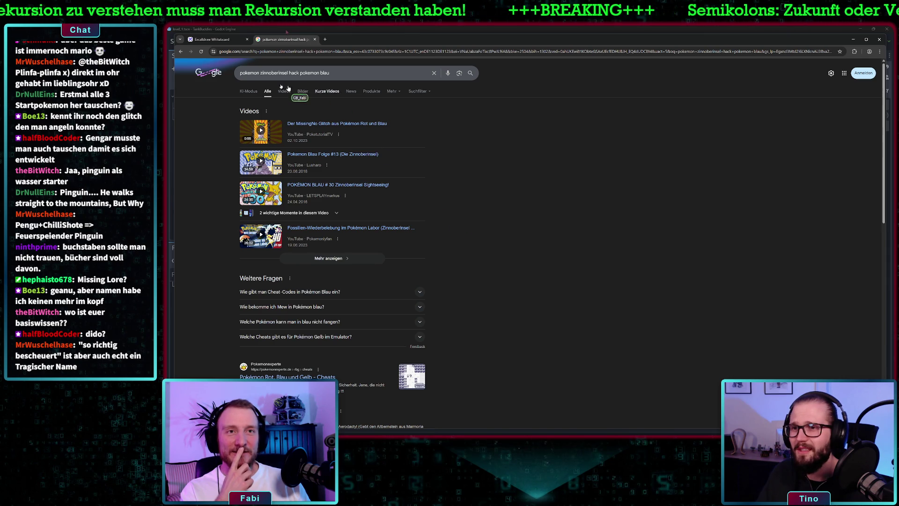
click(303, 90)
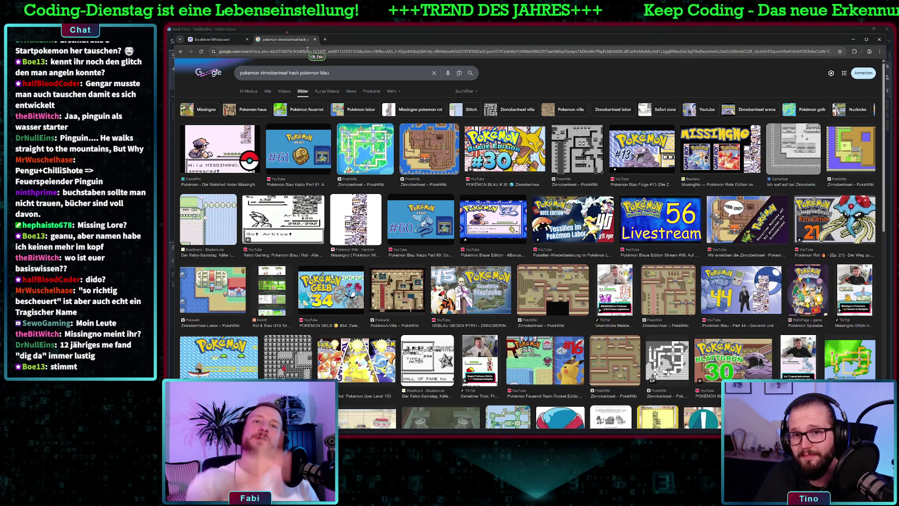
Close the image search tab and bring the Godot editor with bullet.gd forward
click(314, 39)
click(389, 32)
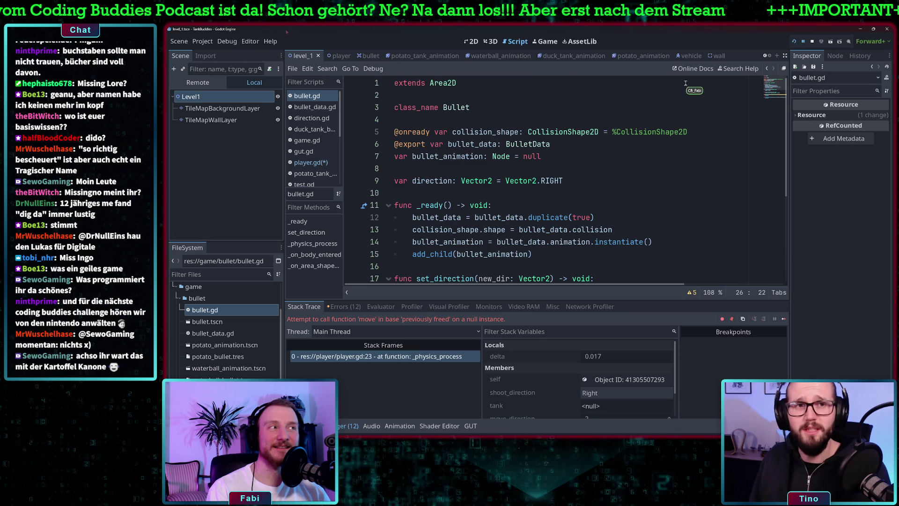
Run the project and drive the green tank right, down, then left toward the blue tank
click(793, 41)
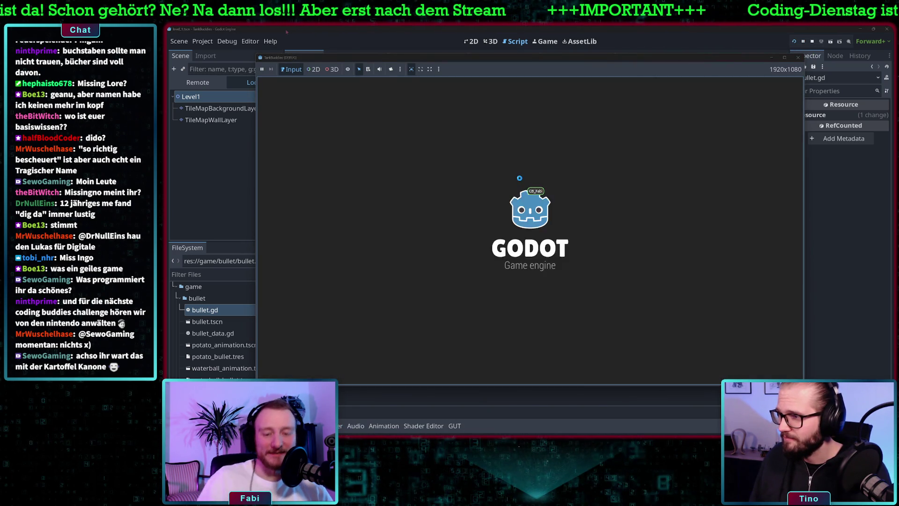
key(d)
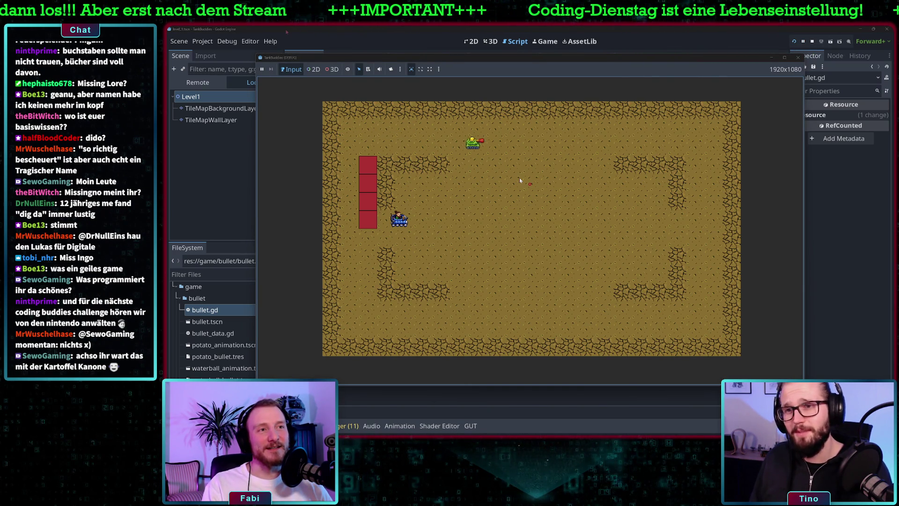
key(s)
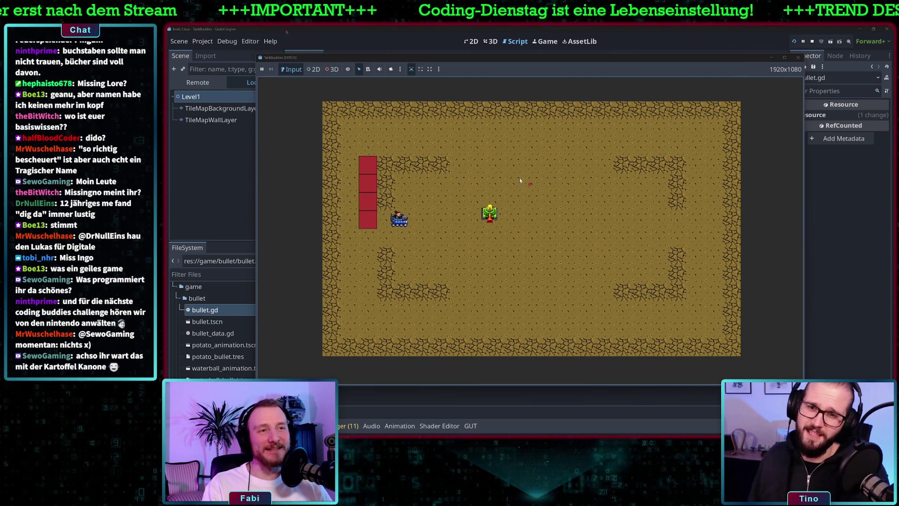
key(a)
Fire repeated bullets at the blue tank until it is destroyed
key(space)
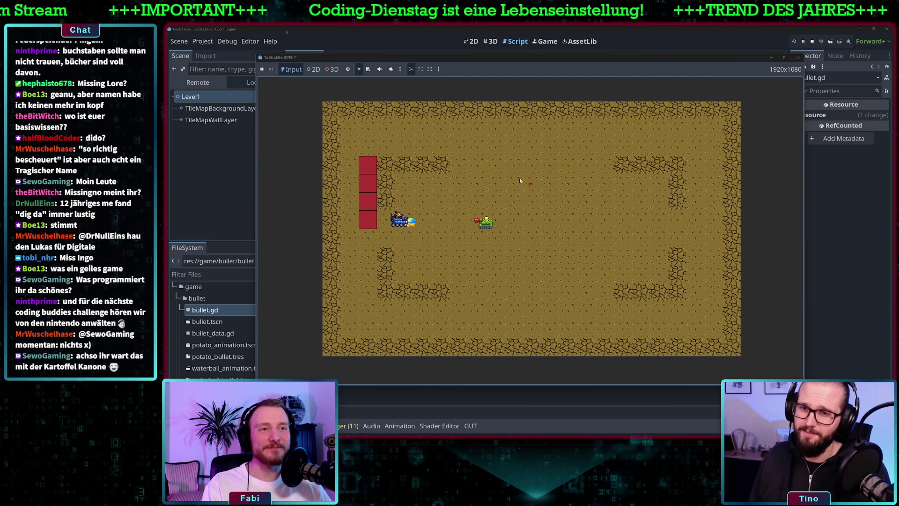
key(space)
key(space)
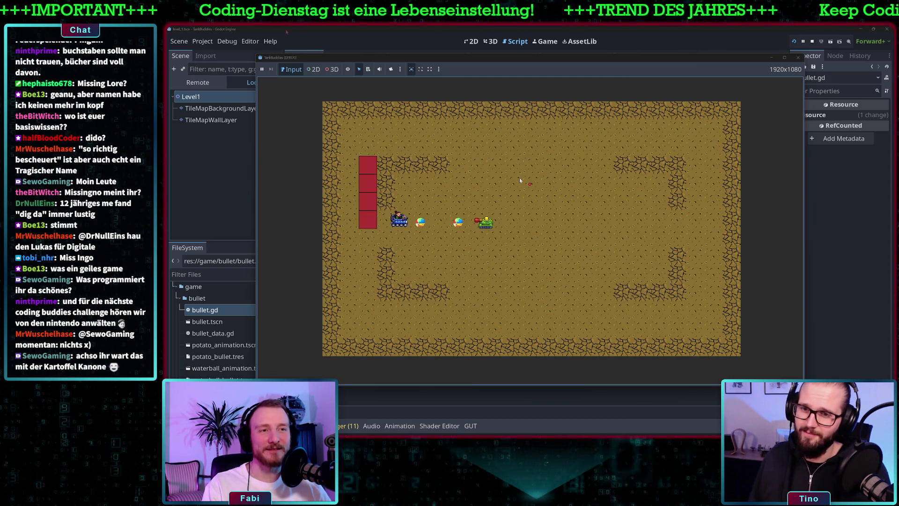
key(space)
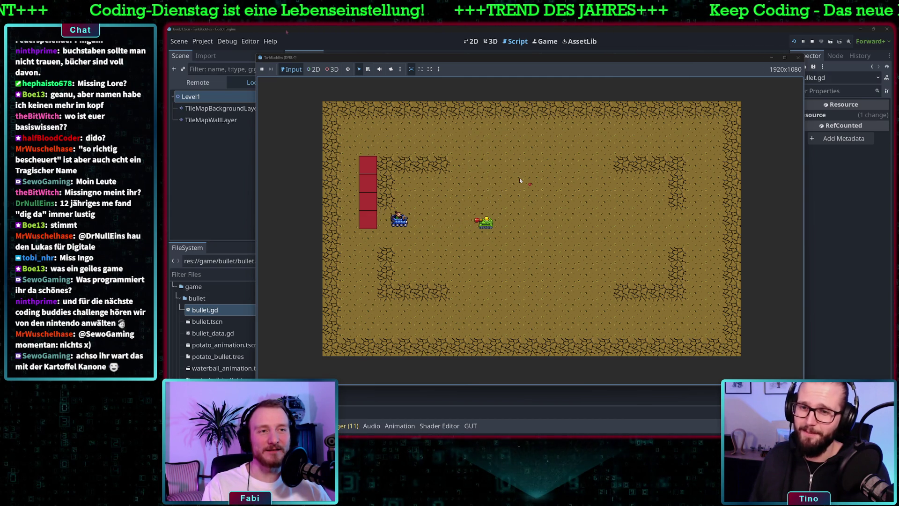
key(space)
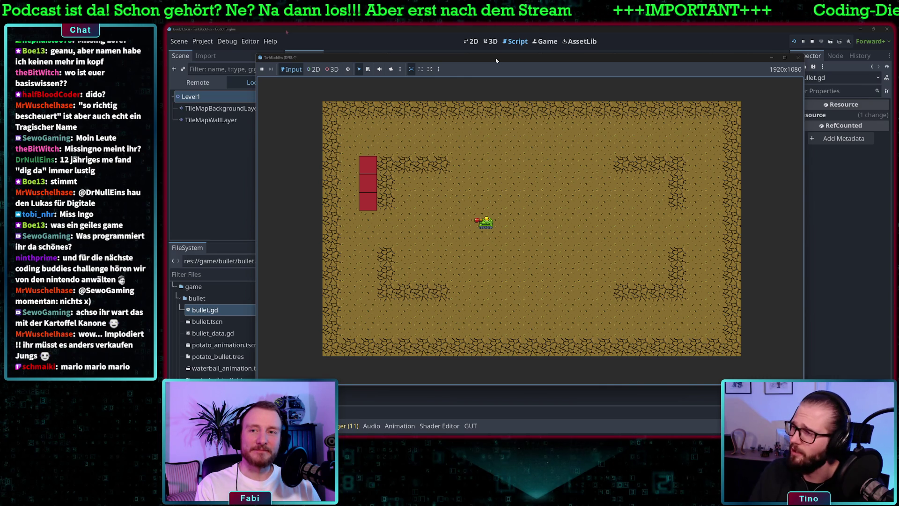
Close the TankBuddies game window to return to bullet.gd and its output log
drag(496, 60, 493, 64)
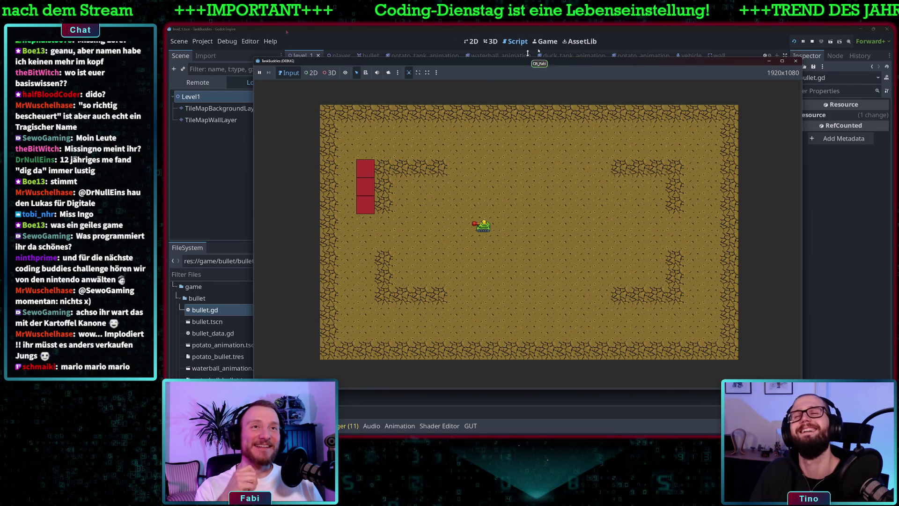
click(556, 49)
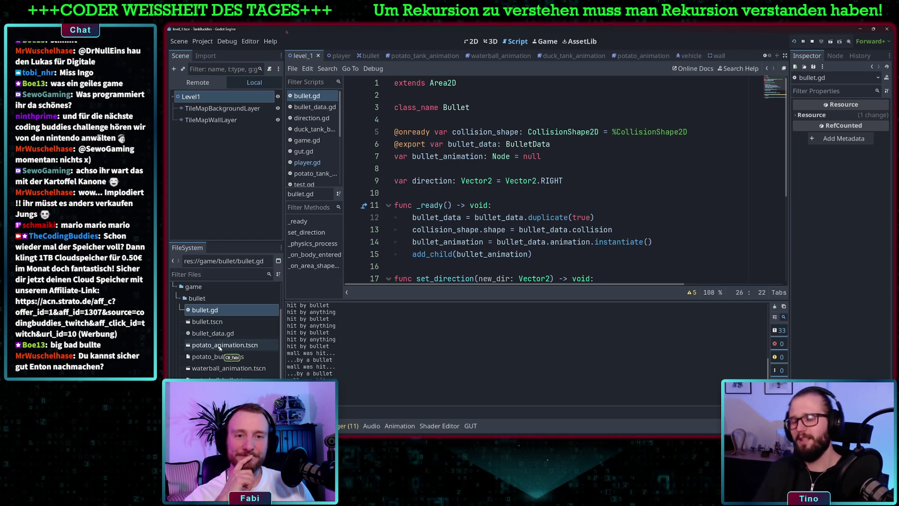
Open bullet.tscn, potato_bullet.tres, potato_animation.tscn and bullet_data.gd from the FileSystem dock
click(208, 324)
double_click(207, 325)
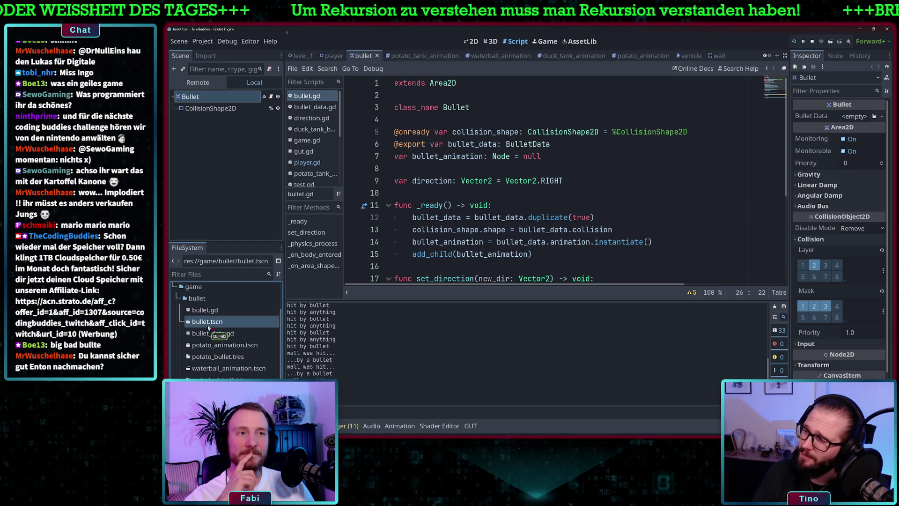
click(221, 357)
double_click(221, 357)
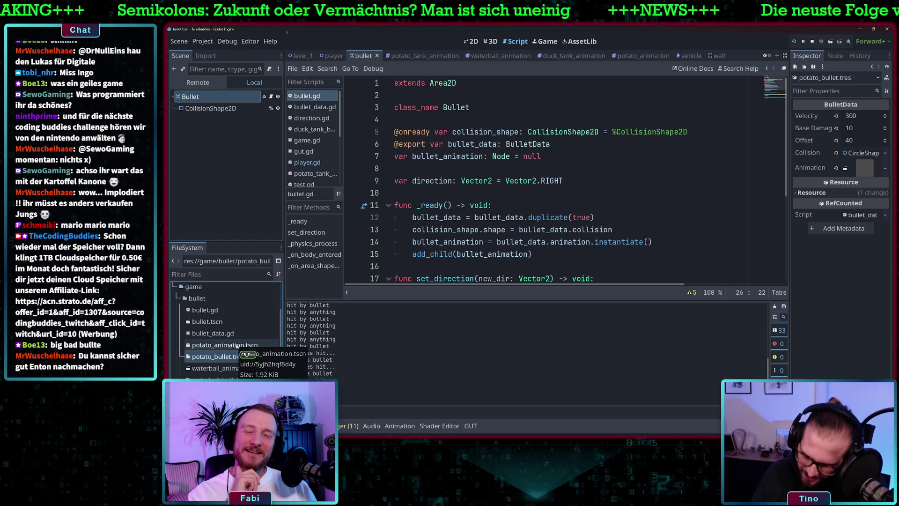
double_click(232, 346)
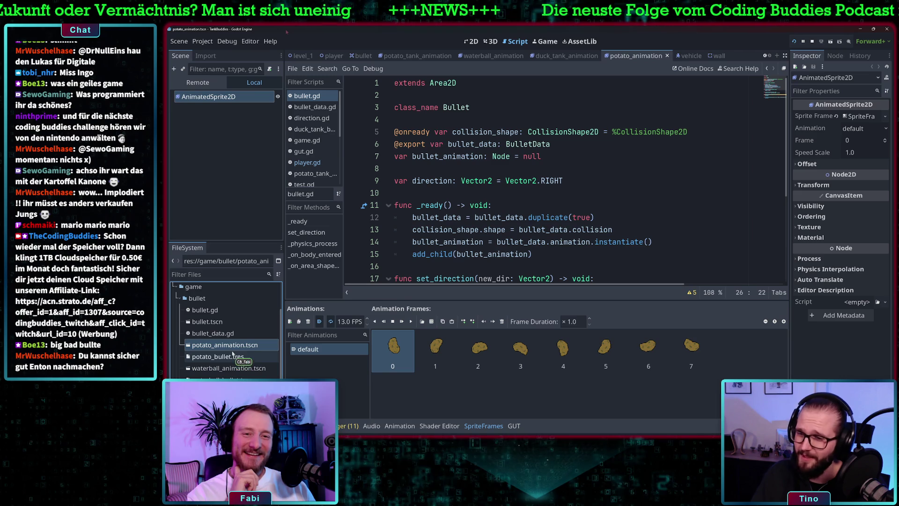
double_click(220, 333)
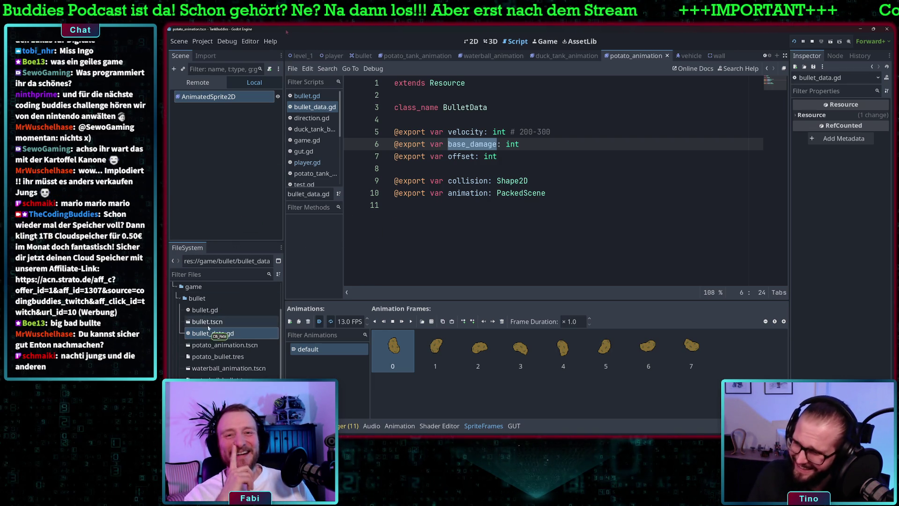
Review bullet_data.gd's velocity, base_damage, offset, Shape2D collision and PackedScene animation exports
scroll(208, 327, up, 1)
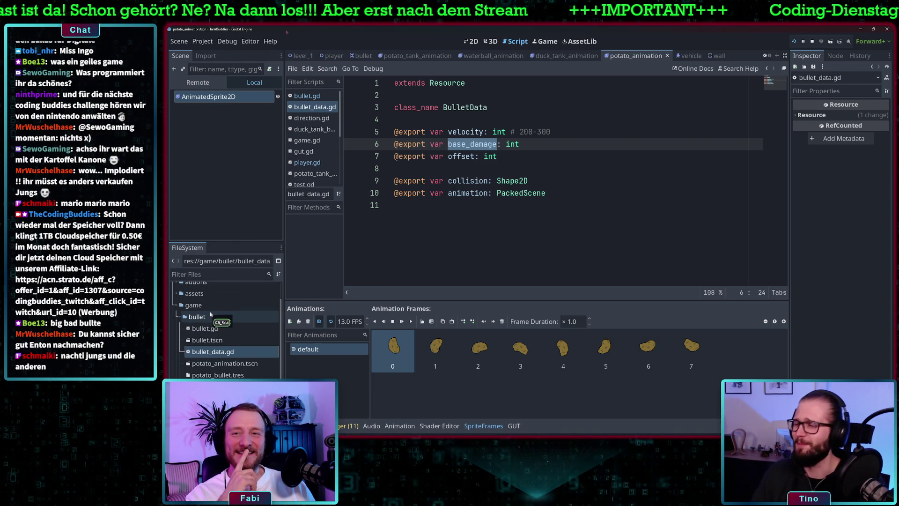
scroll(212, 334, down, 2)
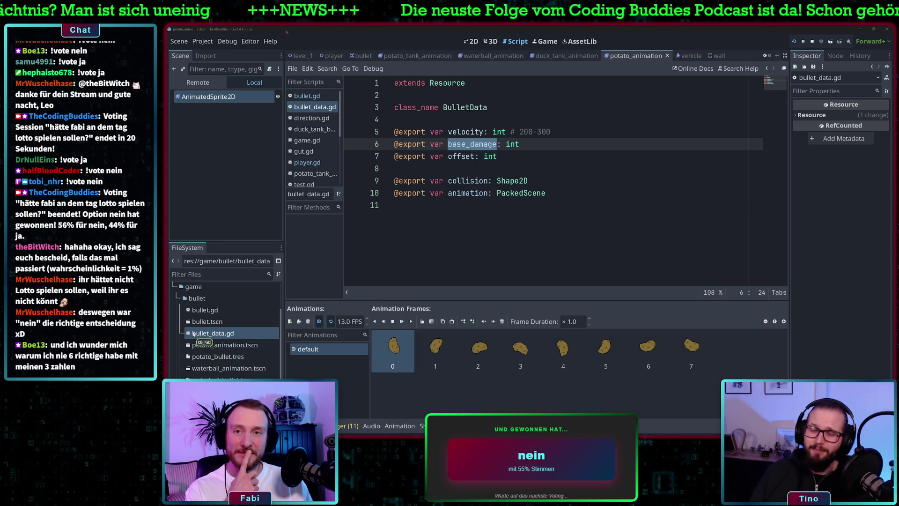
scroll(205, 333, up, 1)
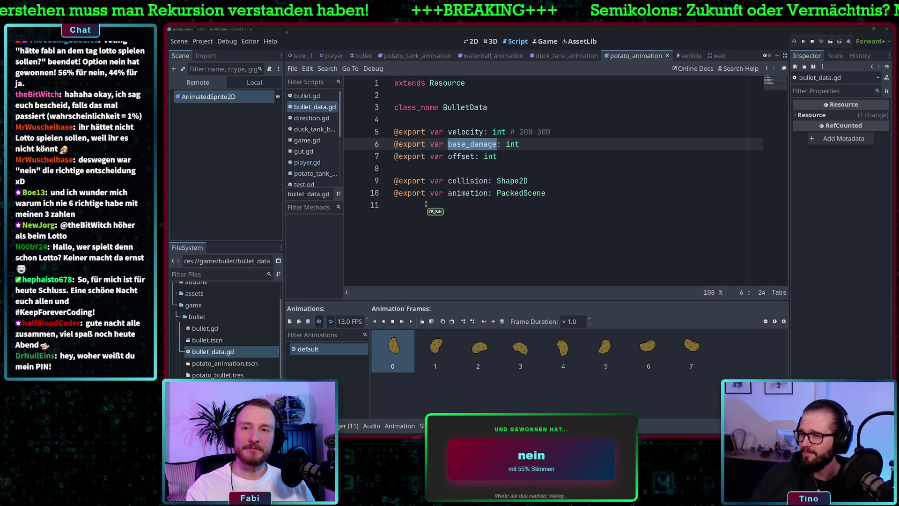
click(425, 205)
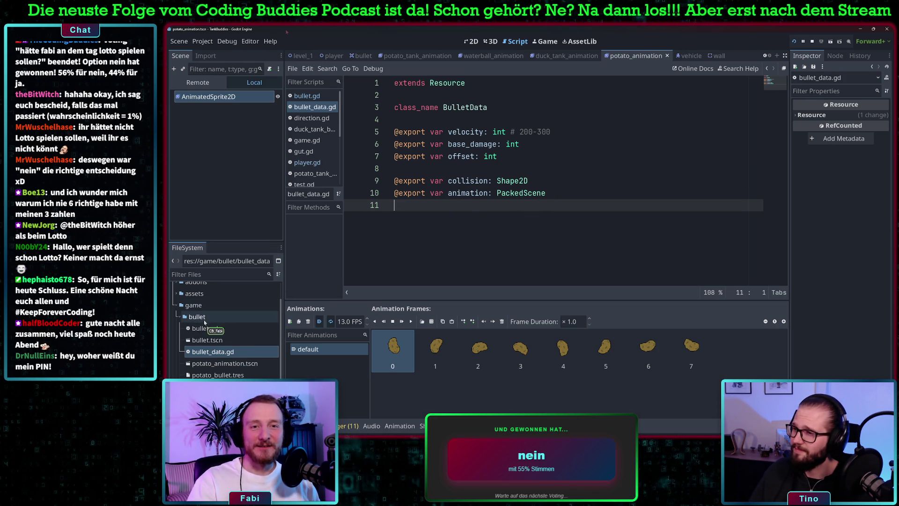
scroll(206, 351, down, 3)
Create a new script named goodie_data.gd inside the goodies folder
right_click(204, 357)
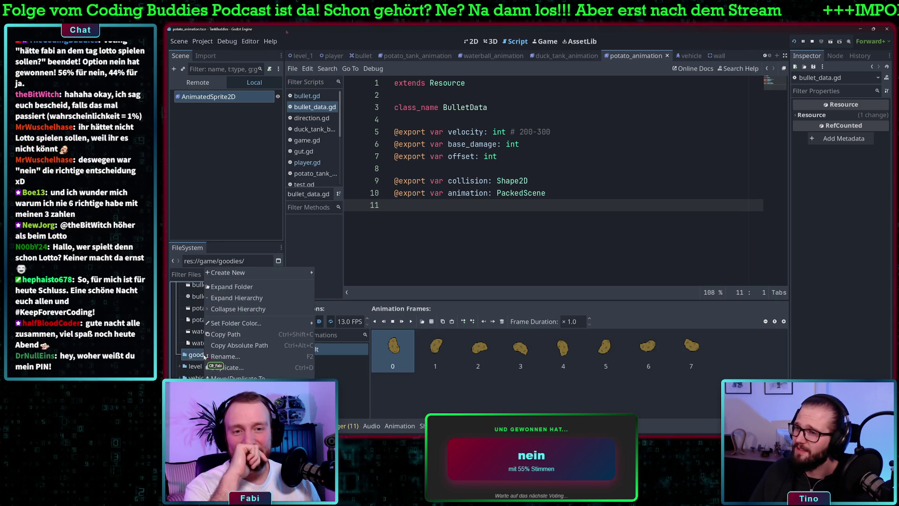
mouse_move(283, 276)
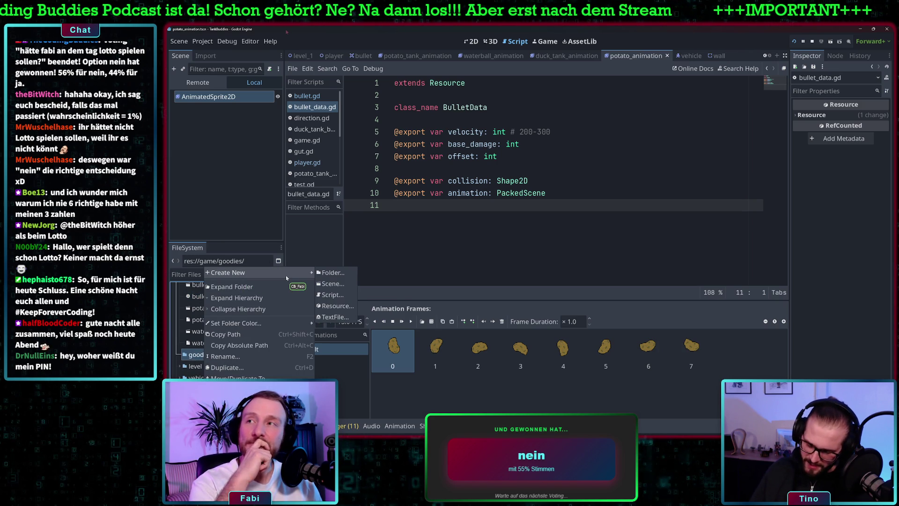
key(Escape)
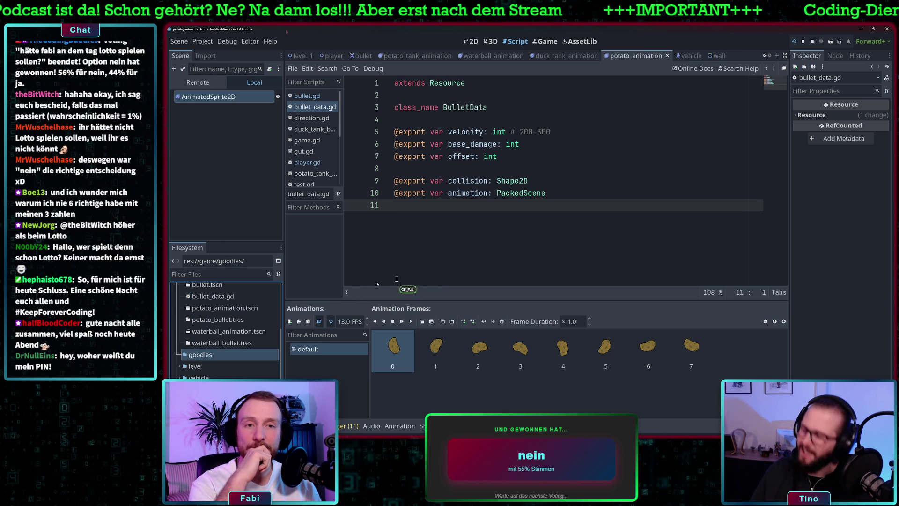
click(243, 296)
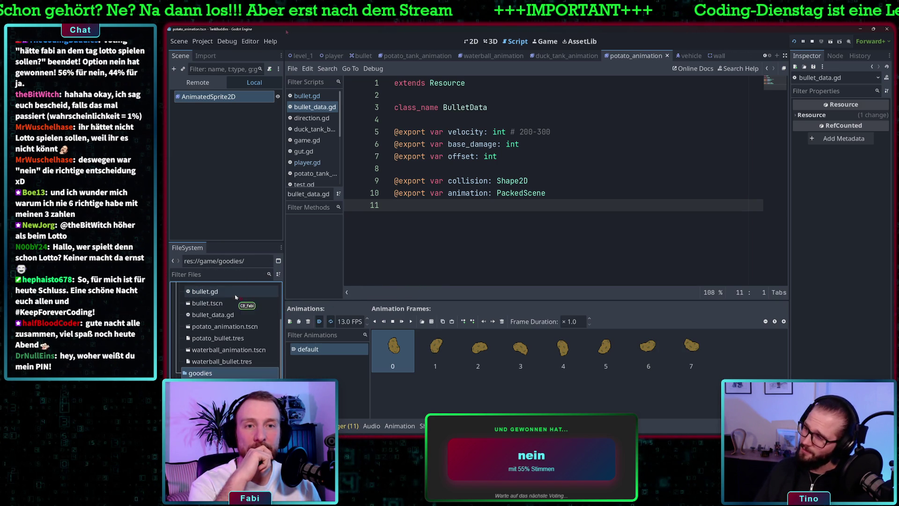
scroll(225, 323, up, 1)
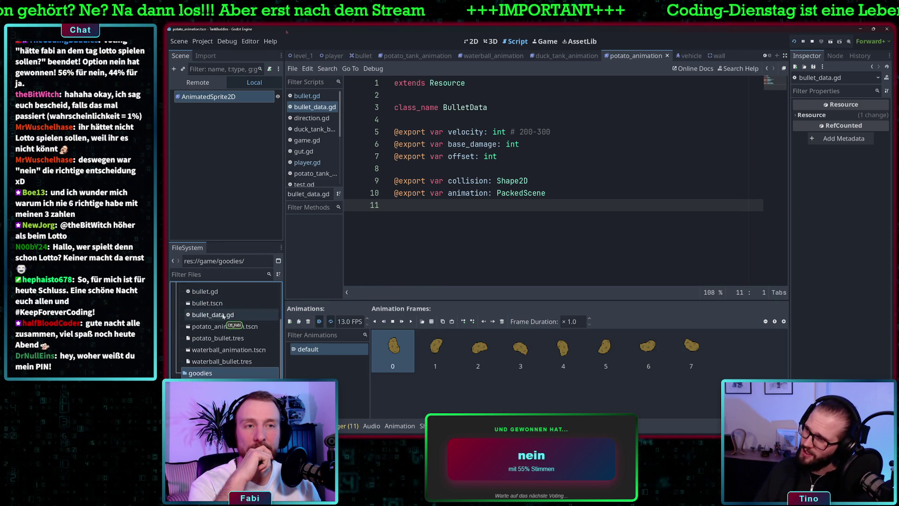
right_click(213, 373)
mouse_move(277, 273)
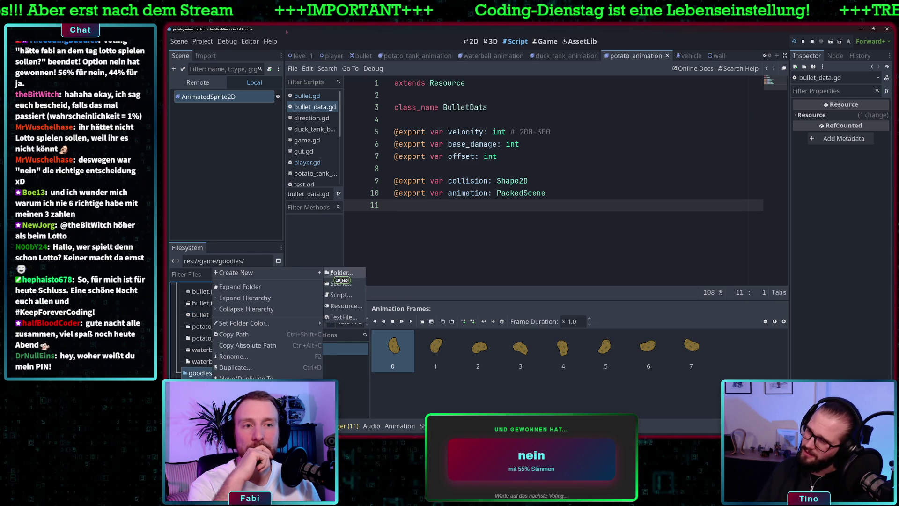
click(345, 295)
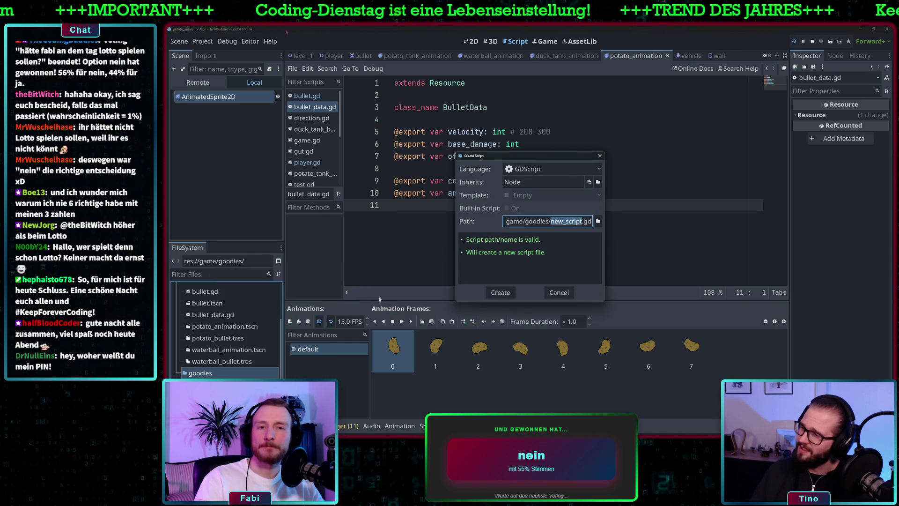
text(goodie)
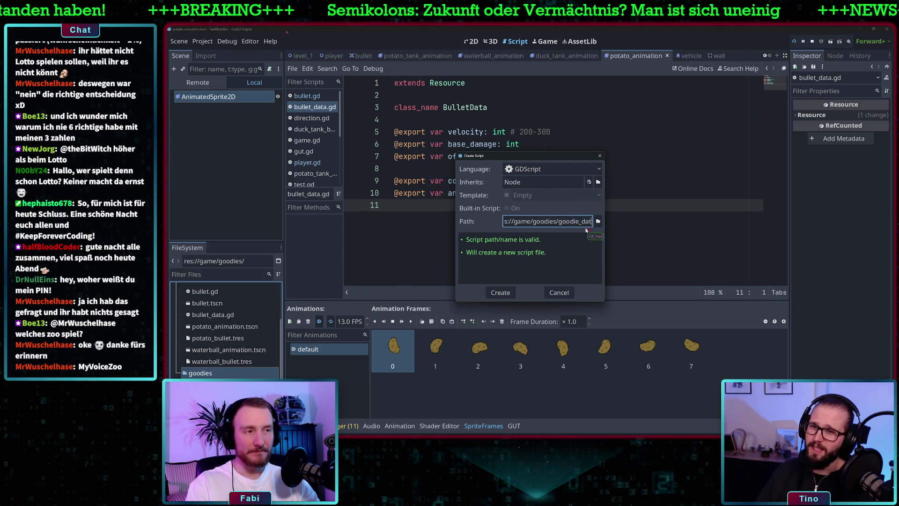
key(Escape)
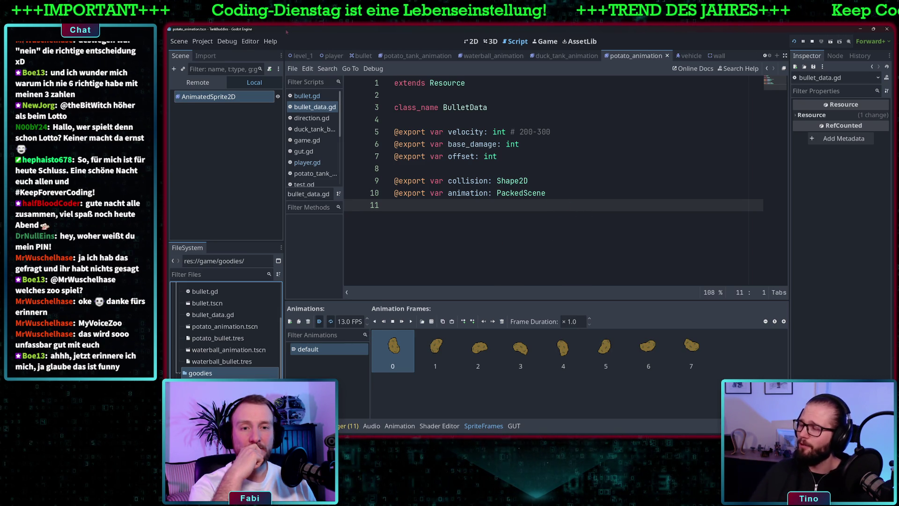
Show goodie_data.gd in the script editor with its default extends Node line
key(Down)
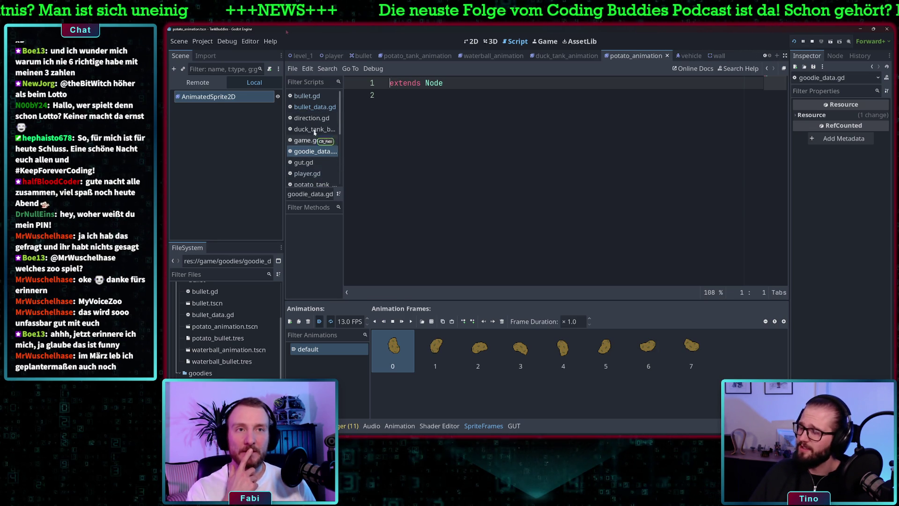
Using bullet_data.gd as reference, make goodie_data.gd extend Resource and add blank lines
click(316, 106)
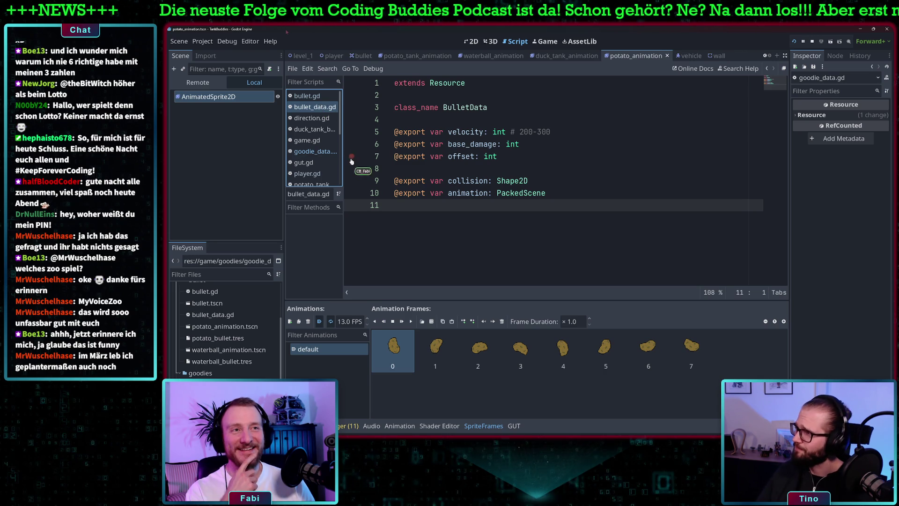
double_click(447, 82)
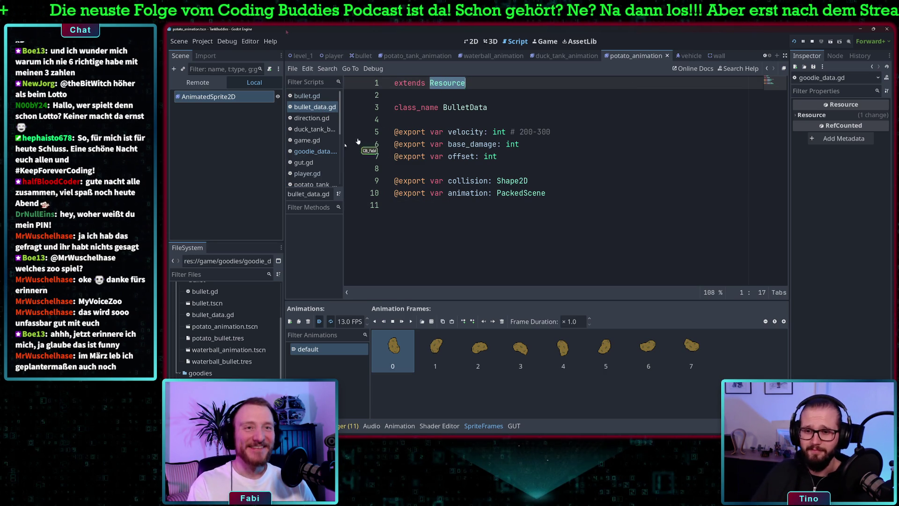
click(316, 151)
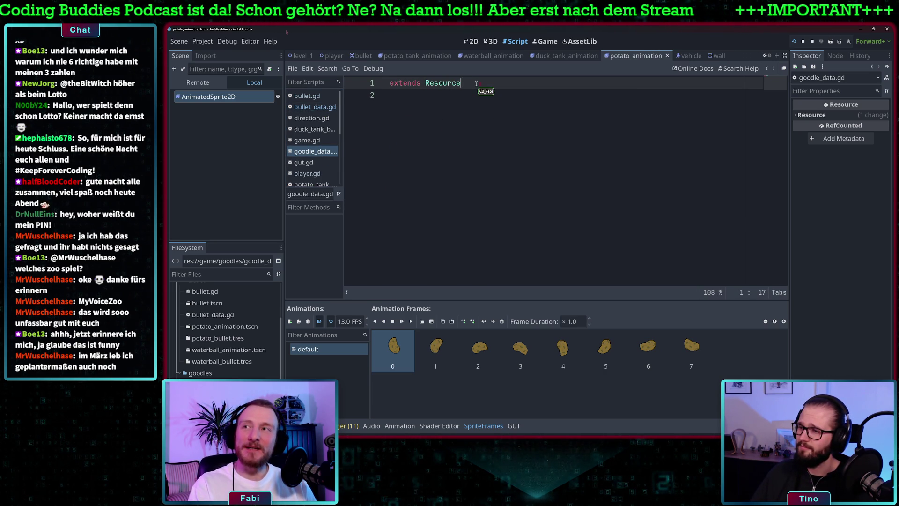
key(Return)
key(Return)
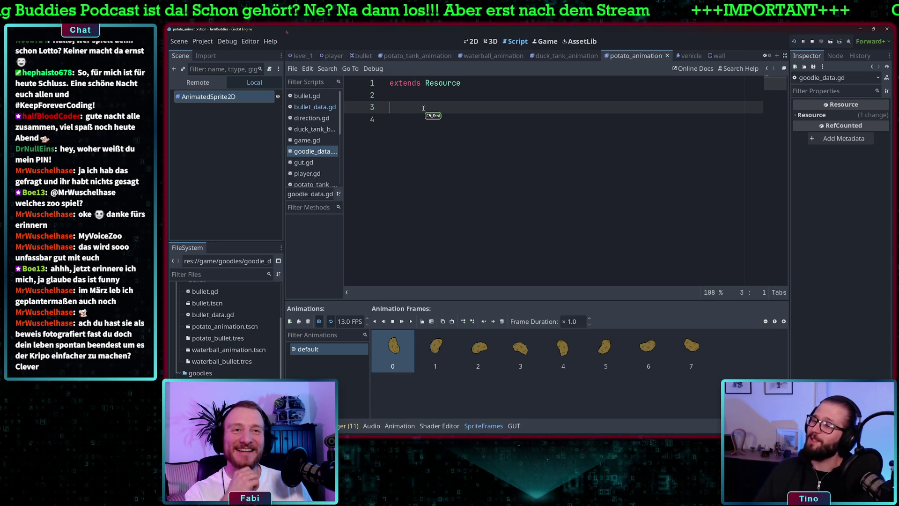
Declare class_name GoodieData and add empty lines beneath it
text(class_name)
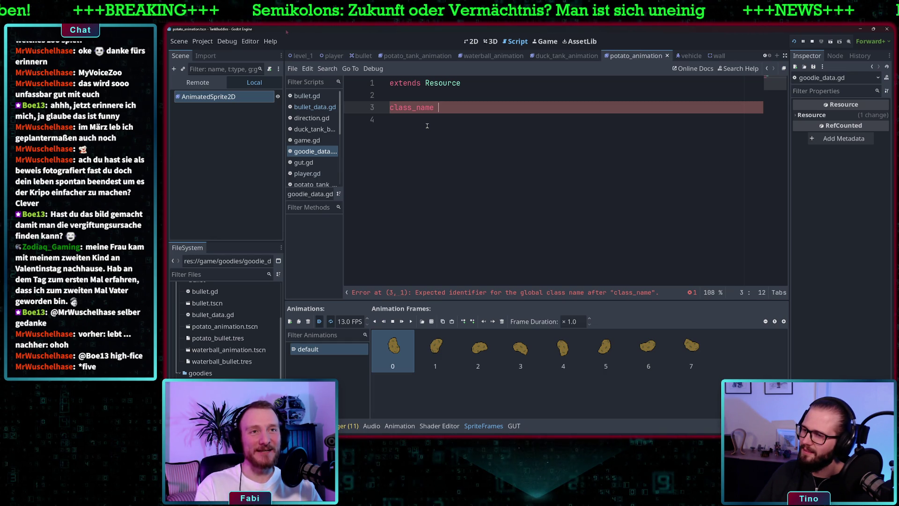
text(G)
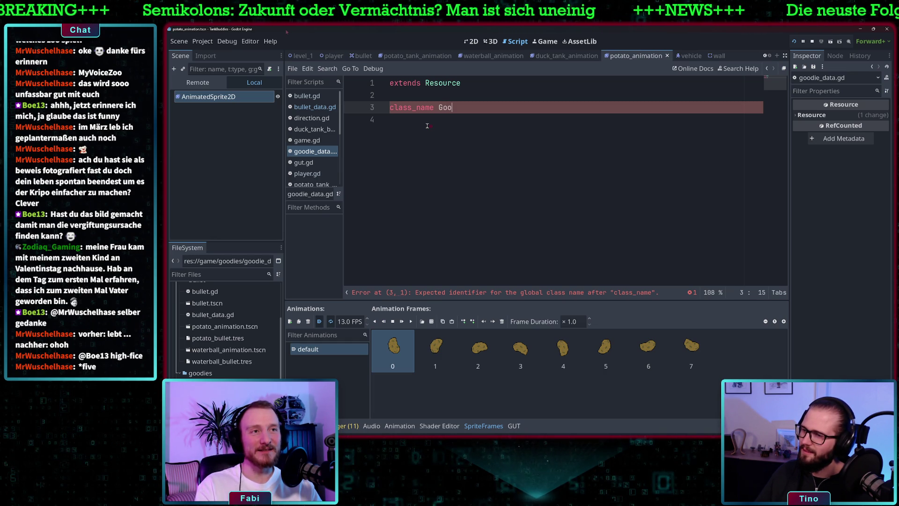
text(o)
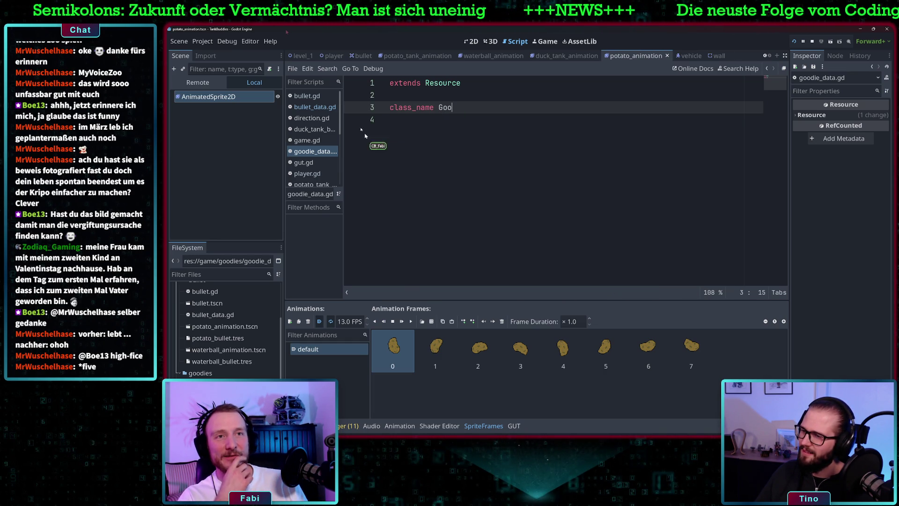
click(314, 107)
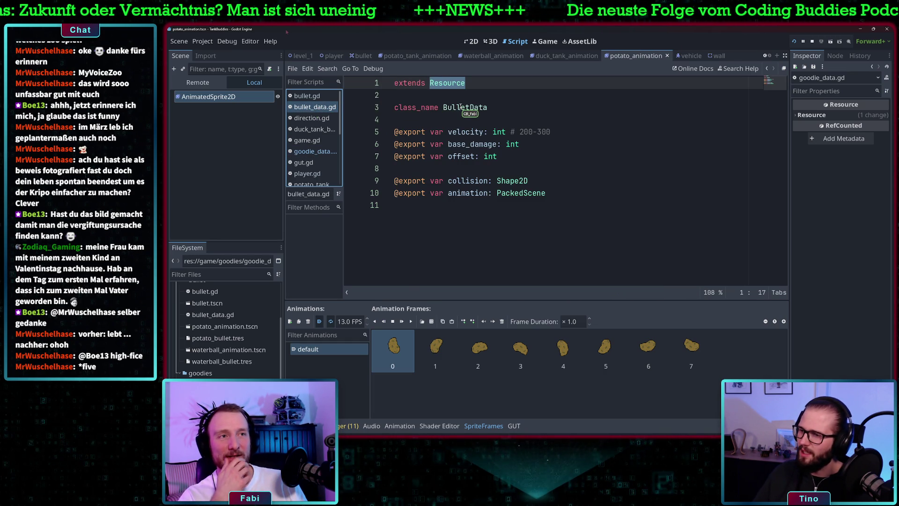
click(335, 151)
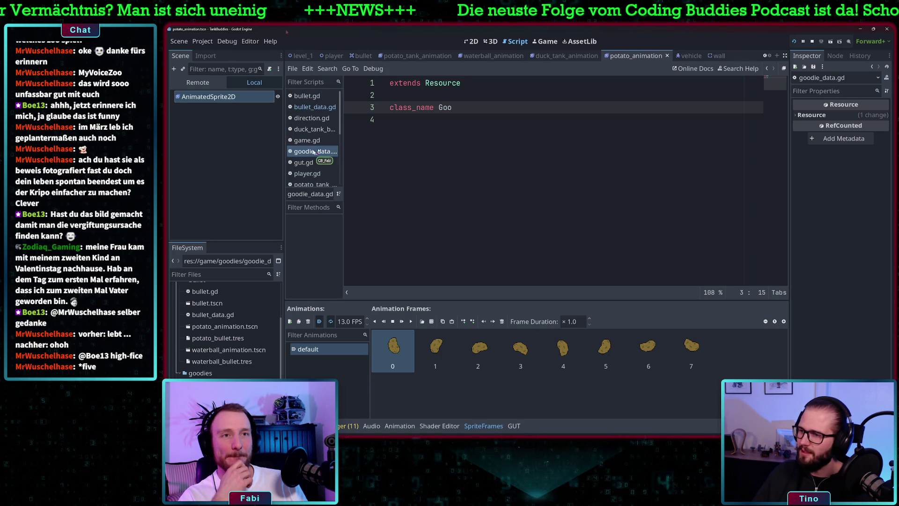
text(Data)
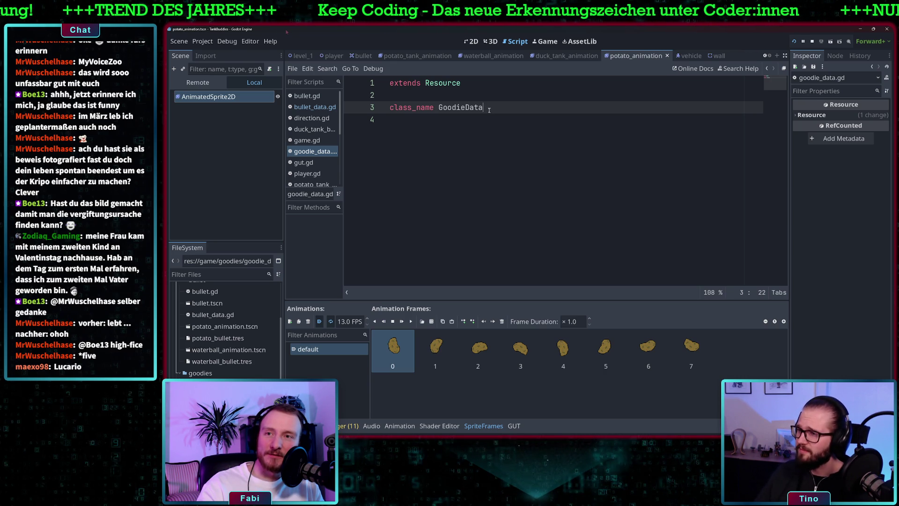
key(Return)
key(Return)
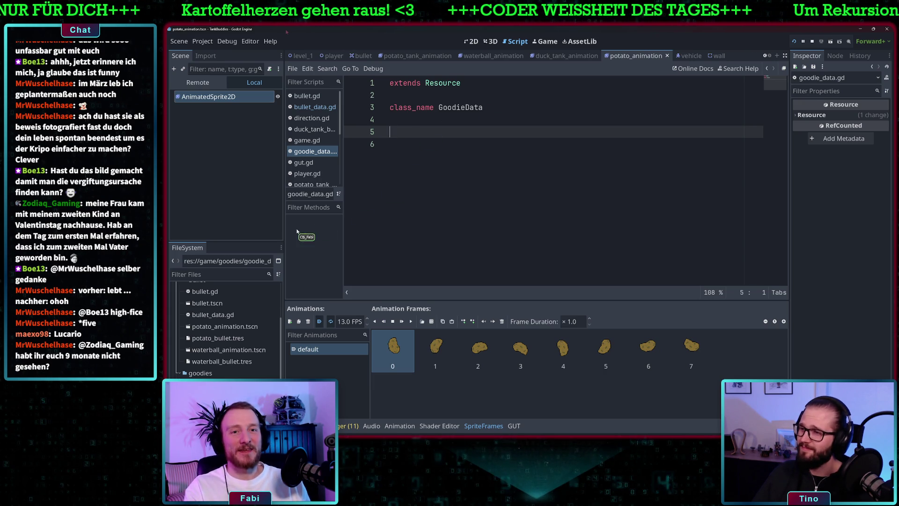
Copy the collision Shape2D and animation PackedScene exports from bullet_data.gd into goodie_data.gd
click(315, 107)
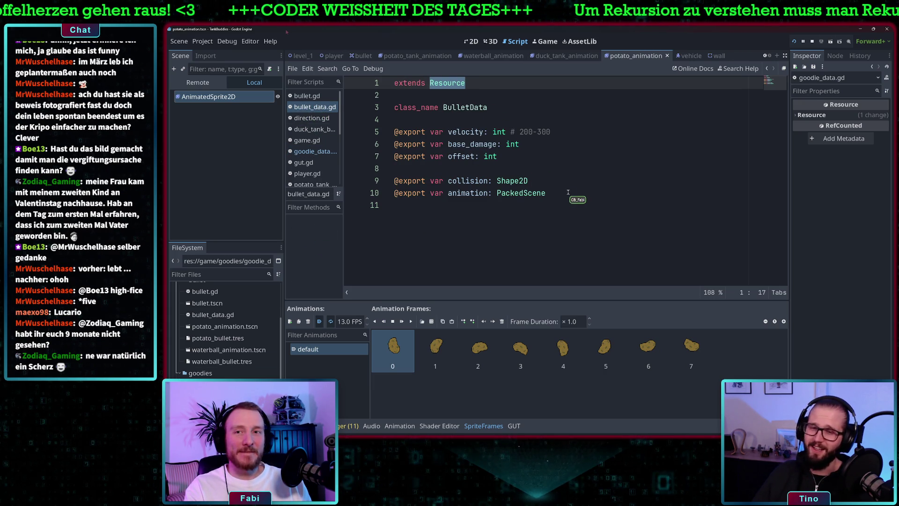
drag(574, 194, 387, 184)
key(ctrl+c)
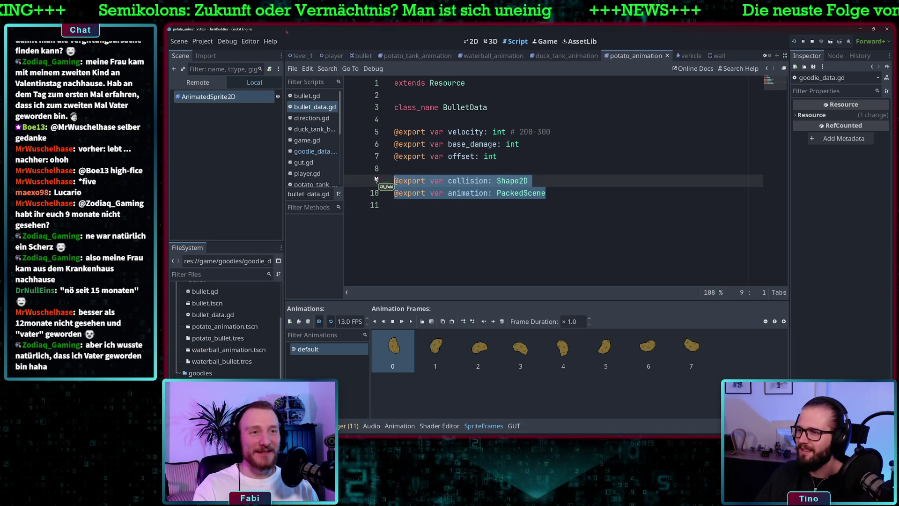
click(313, 151)
key(ctrl+v)
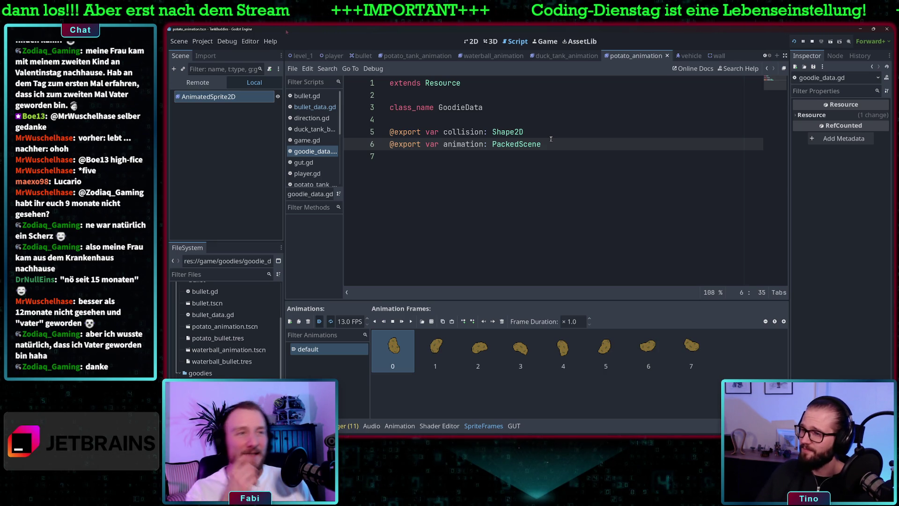
click(476, 132)
drag(523, 133, 389, 133)
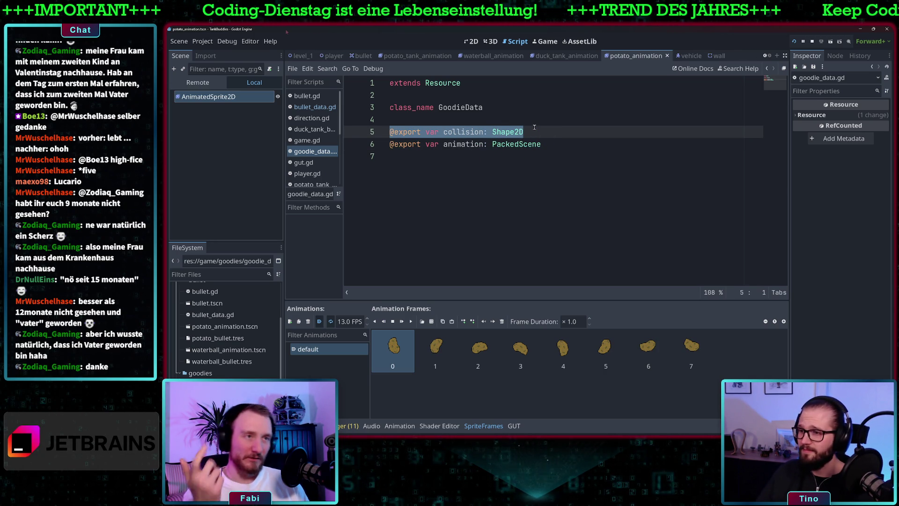
click(576, 145)
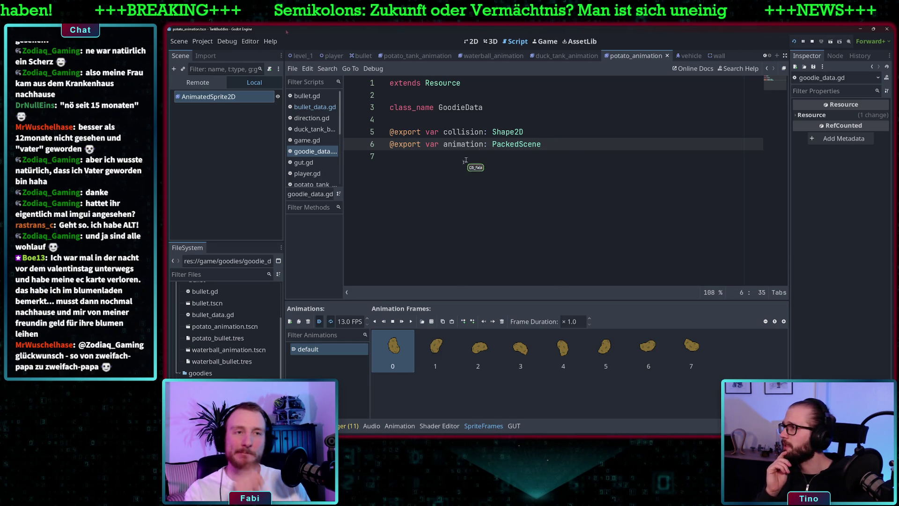
click(318, 107)
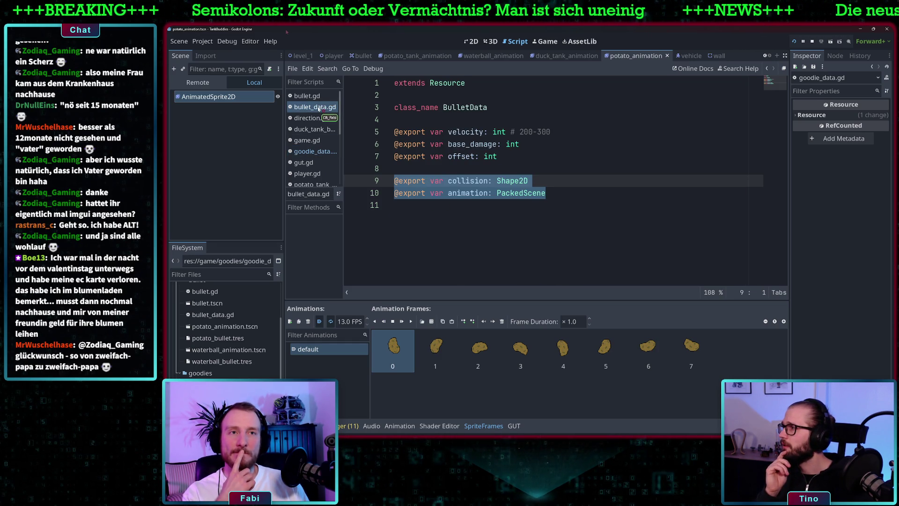
click(526, 164)
click(466, 156)
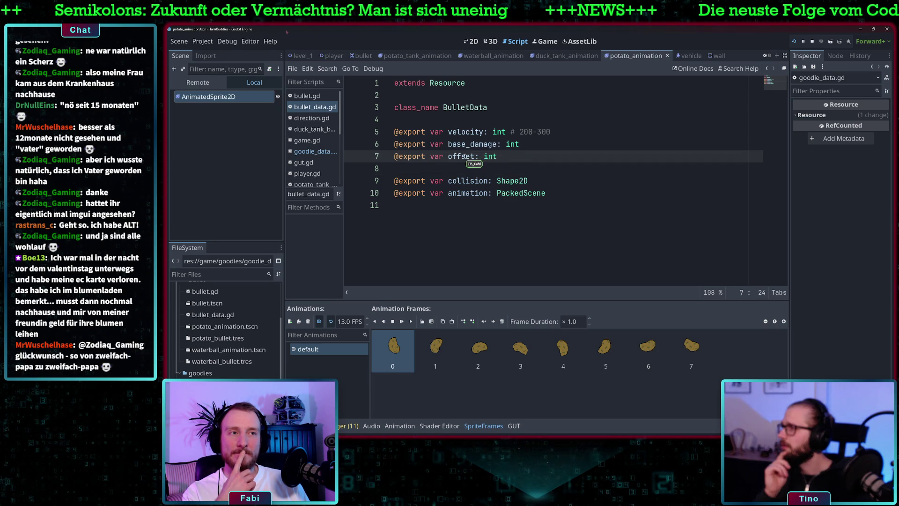
click(483, 145)
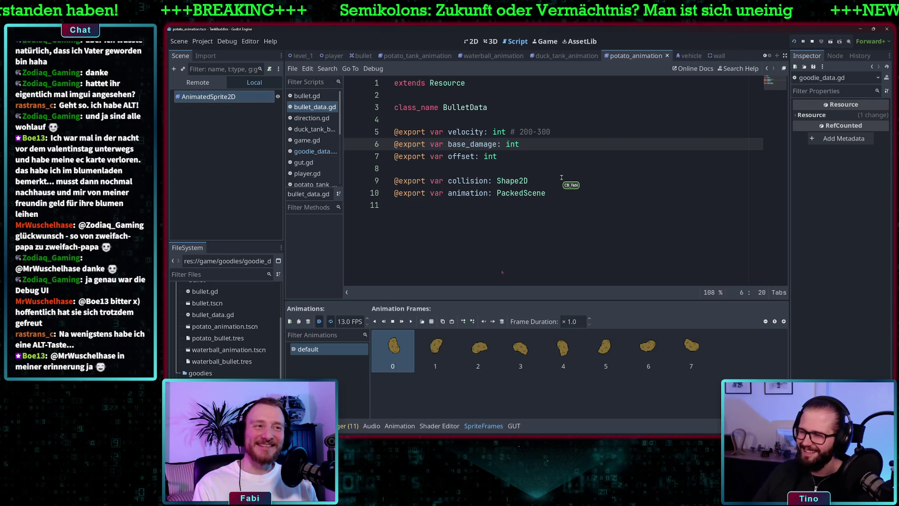
click(560, 181)
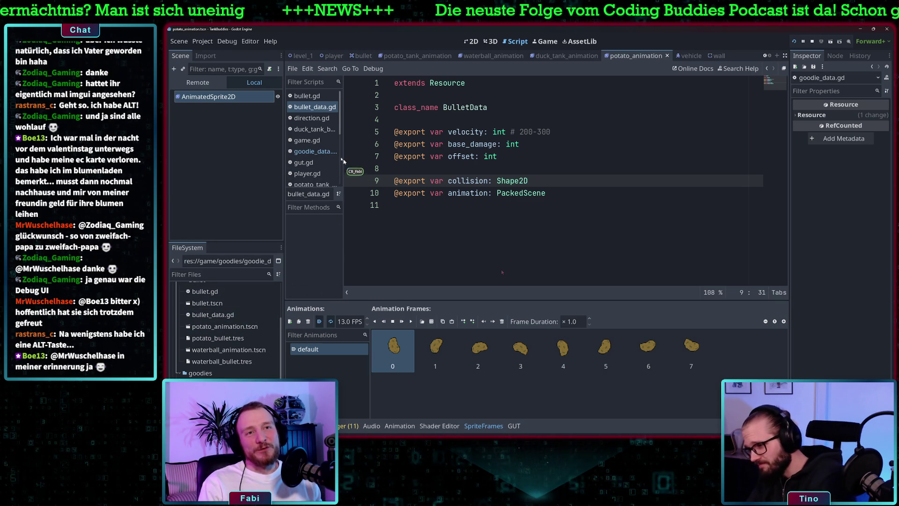
click(328, 151)
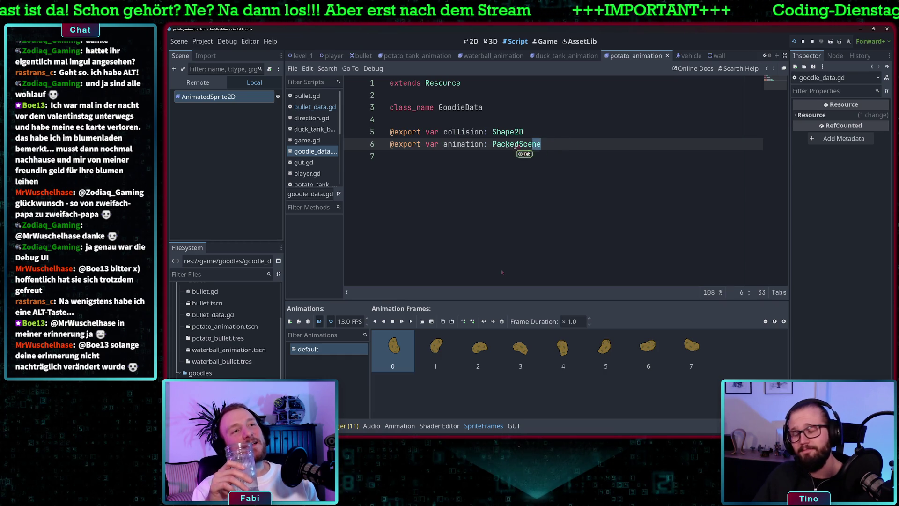
Review the GoodieData export lines and bring up the PackedScene class documentation tooltip
drag(541, 144, 369, 127)
click(401, 110)
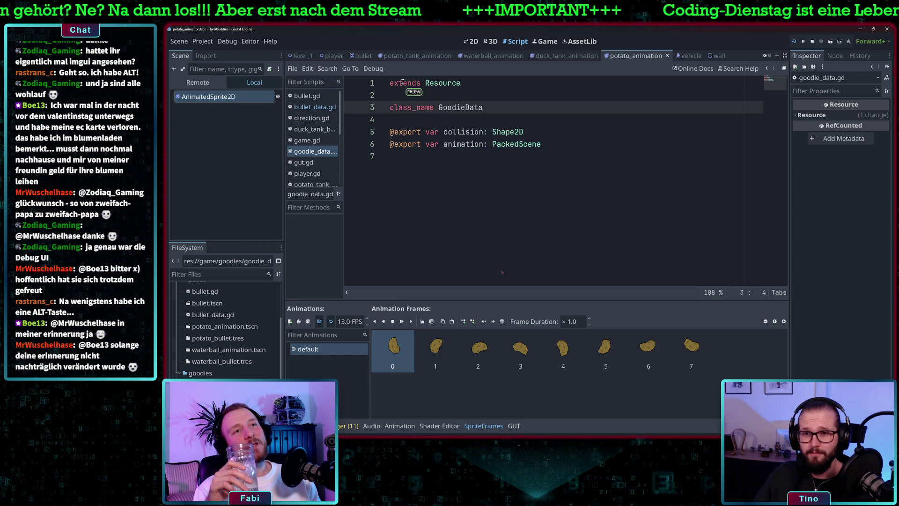
click(396, 83)
drag(396, 83, 572, 146)
click(573, 146)
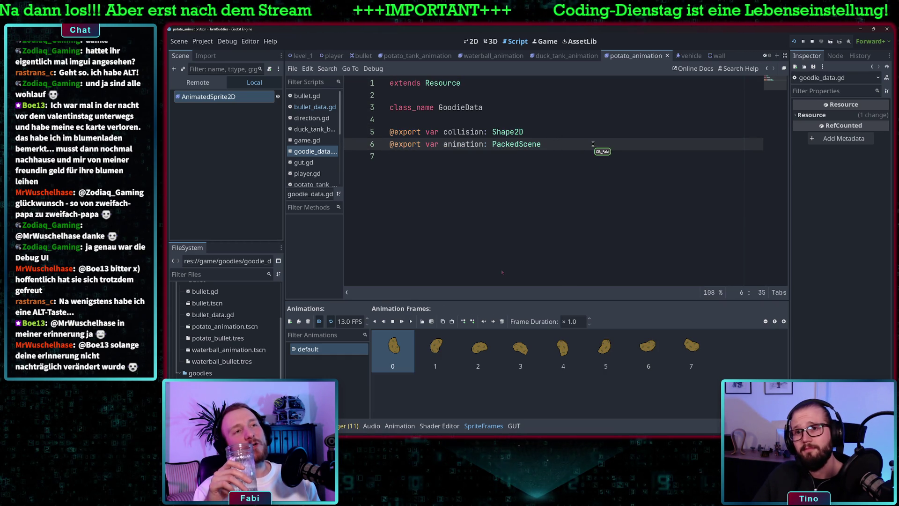
drag(565, 146, 390, 83)
click(514, 109)
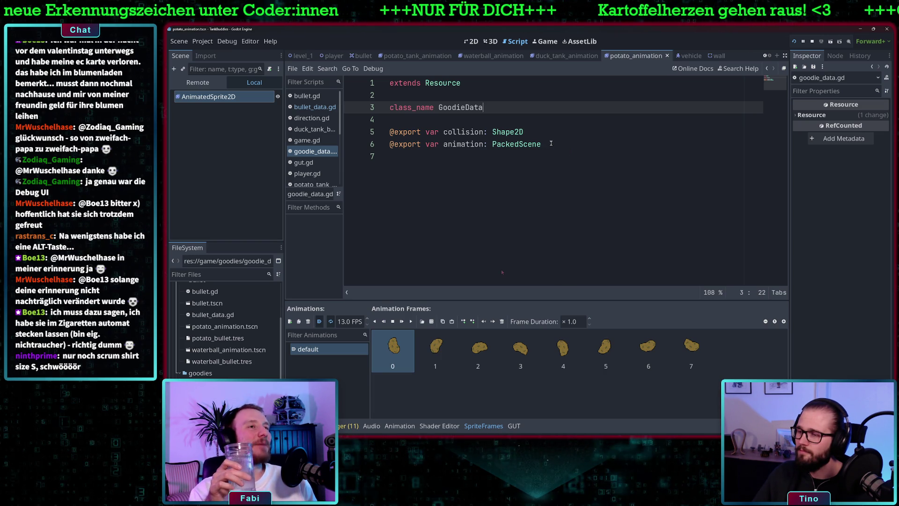
mouse_move(522, 144)
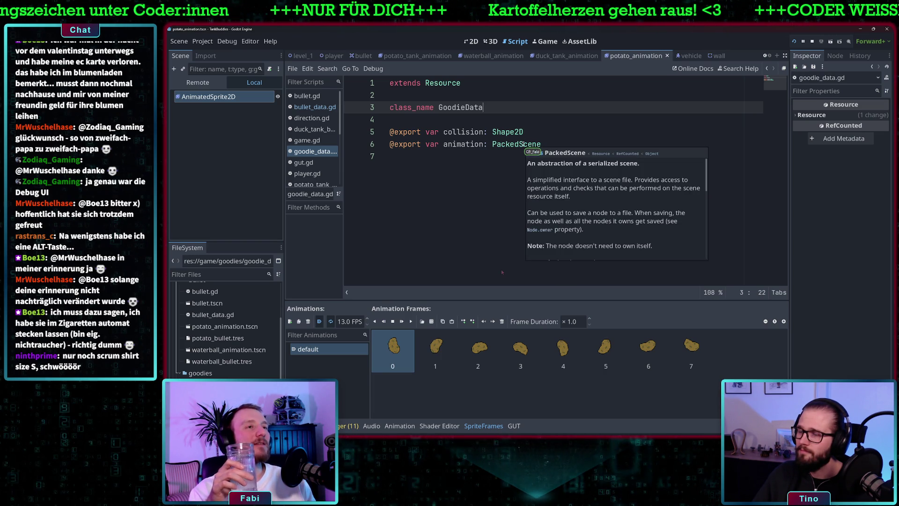
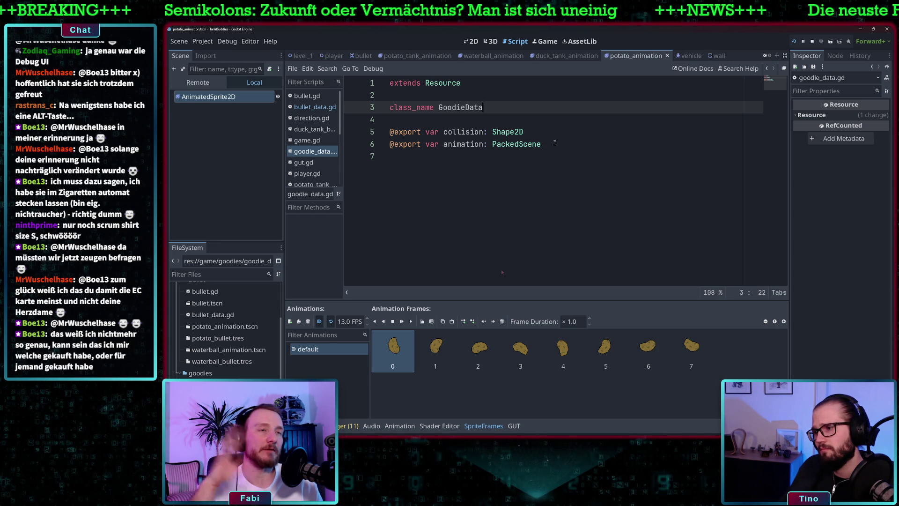
Select and inspect the collision and animation export lines
mouse_move(554, 143)
mouse_down()
mouse_move(449, 145)
mouse_move(389, 132)
mouse_up()
click(438, 139)
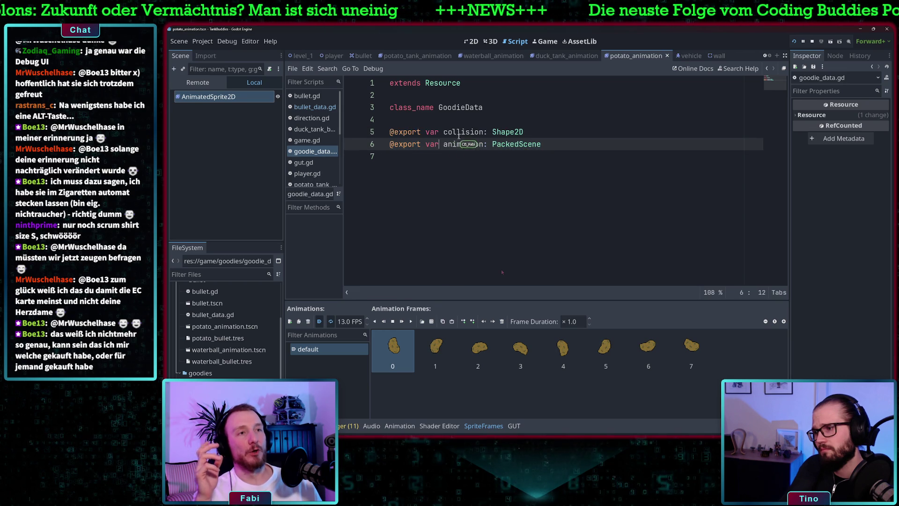
drag(457, 131, 470, 131)
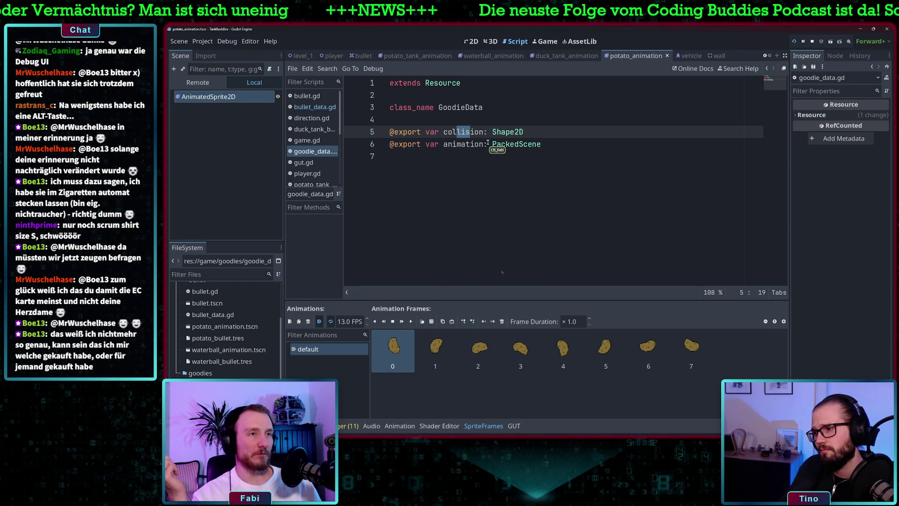
double_click(482, 145)
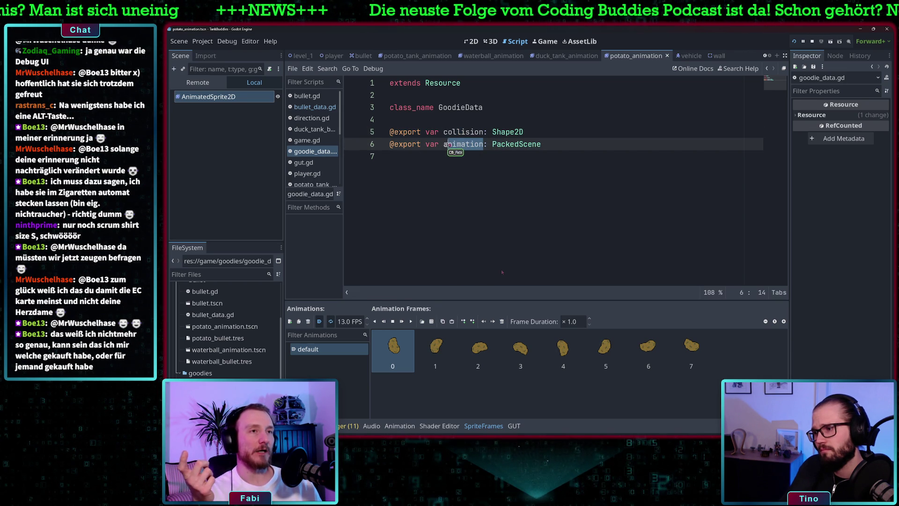
click(447, 144)
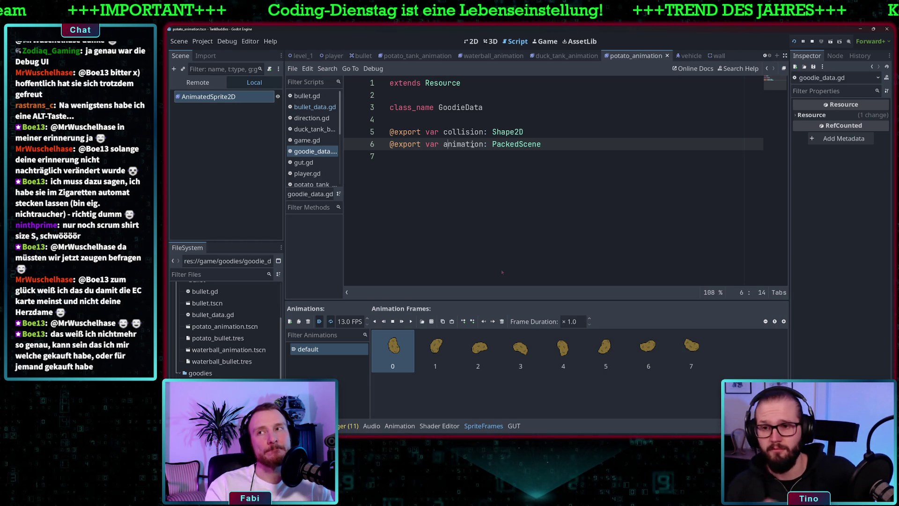
Scroll the FileSystem dock down to the vehicle folder
scroll(314, 171, down, 3)
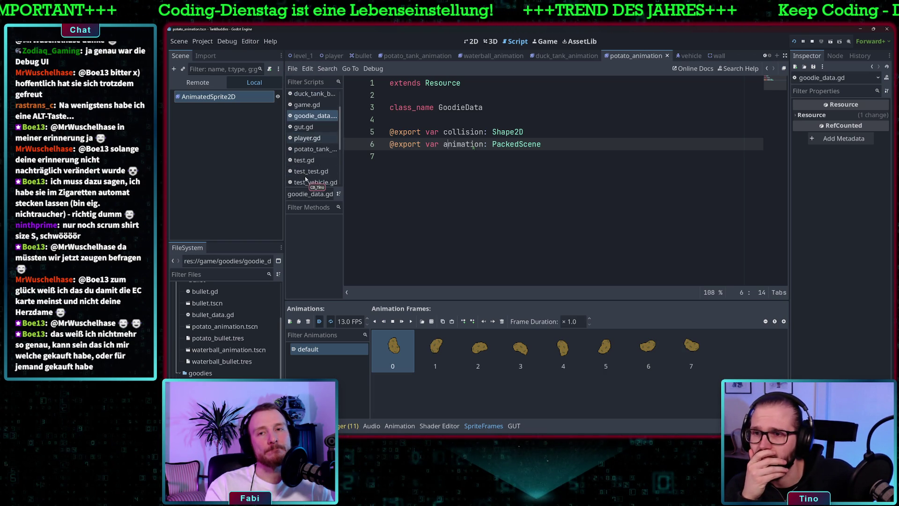
scroll(228, 358, down, 1)
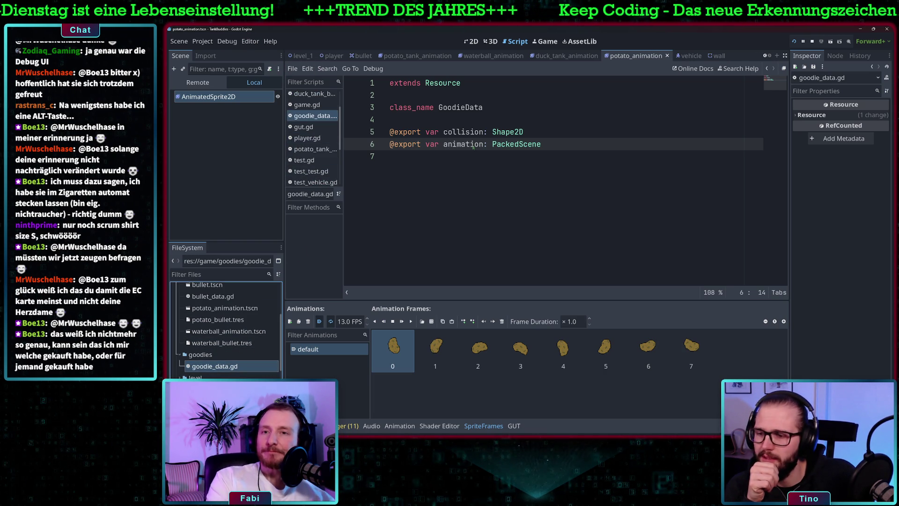
scroll(226, 363, down, 2)
scroll(227, 328, down, 3)
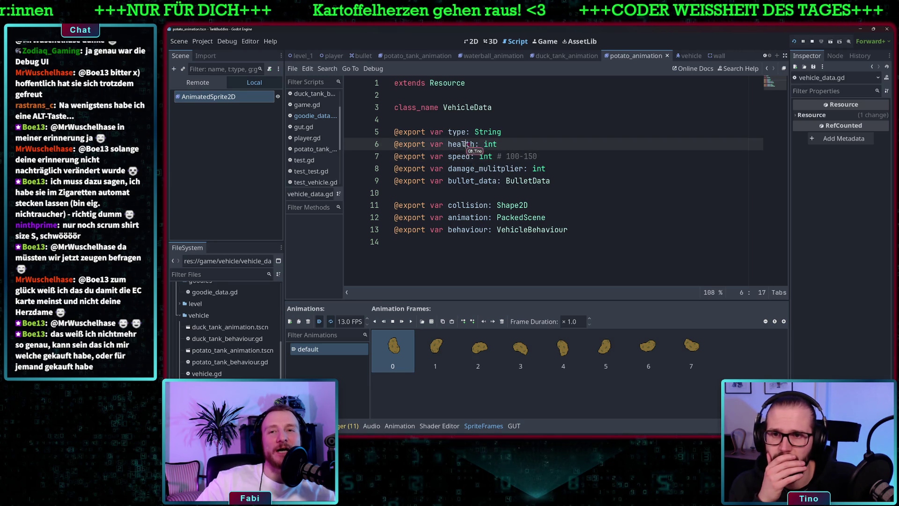
Review the health, speed and damage_mulitplier exports in vehicle_data.gd, then open vehicle.gd
click(474, 168)
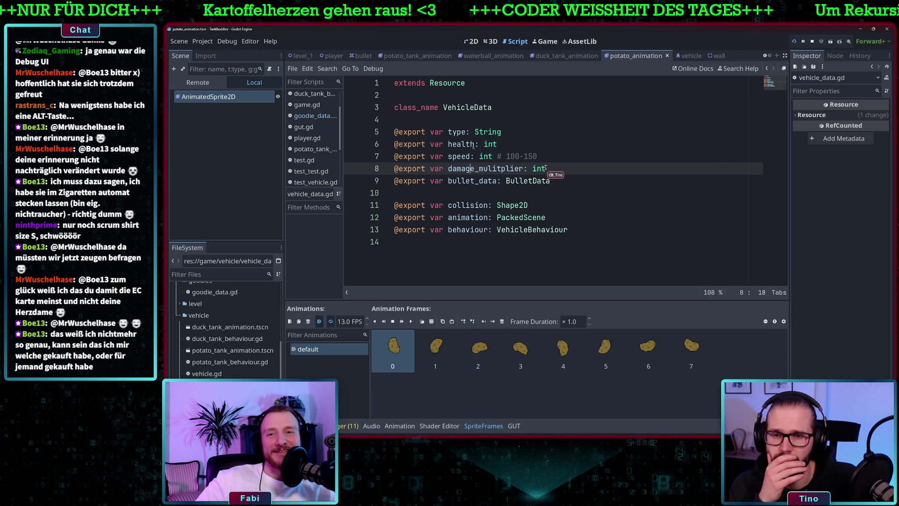
mouse_move(544, 166)
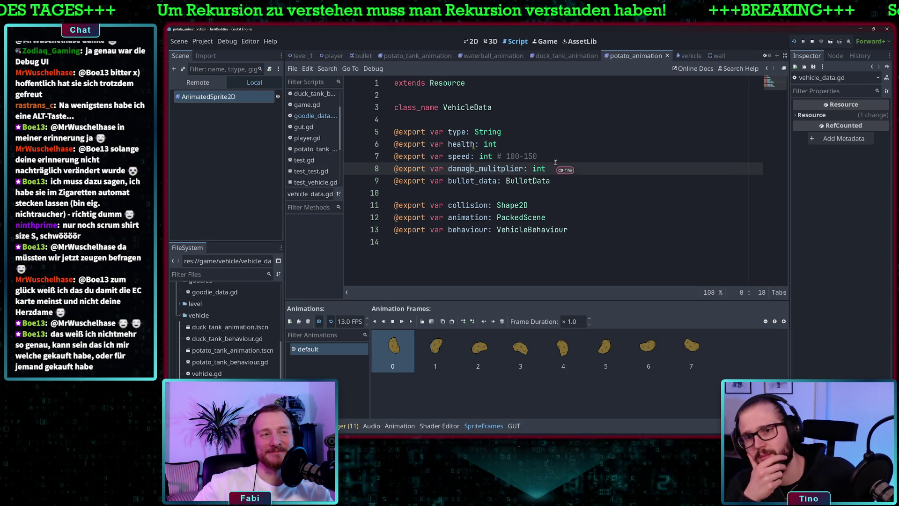
mouse_move(555, 162)
mouse_down()
mouse_move(412, 157)
mouse_move(394, 146)
mouse_up()
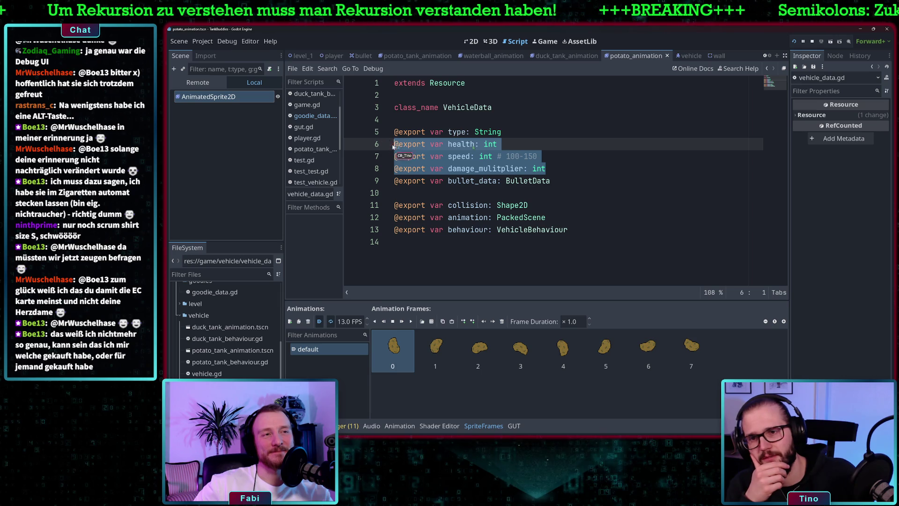
click(467, 144)
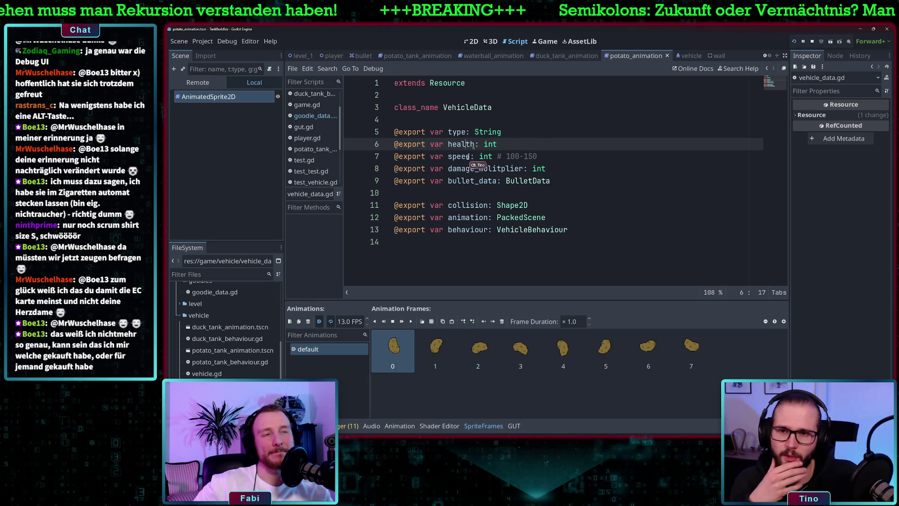
click(468, 158)
click(499, 169)
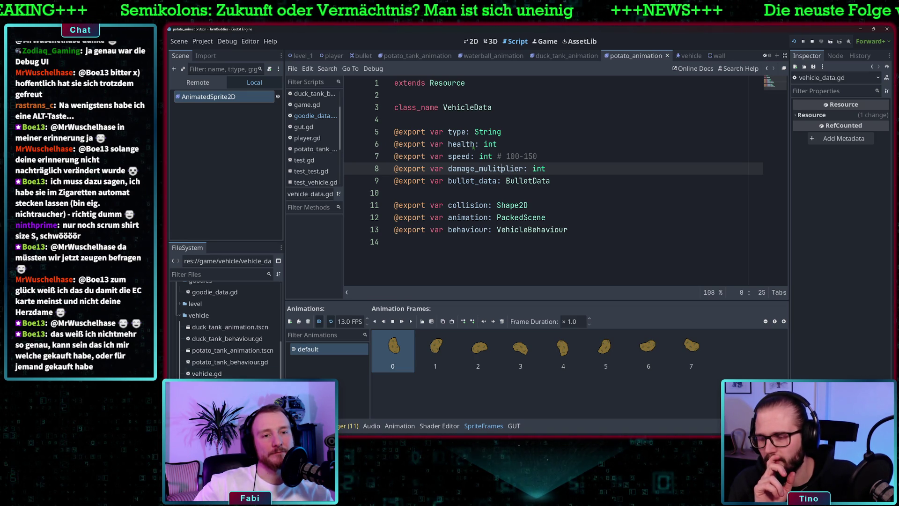
double_click(241, 374)
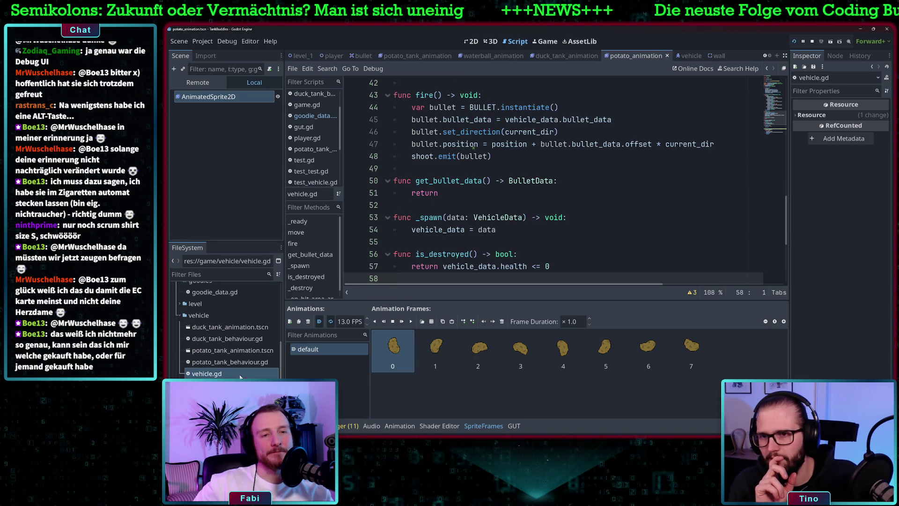
Delete the print("ready") debug line from _ready() in vehicle.gd and look through the rest of the file
scroll(578, 188, up, 2)
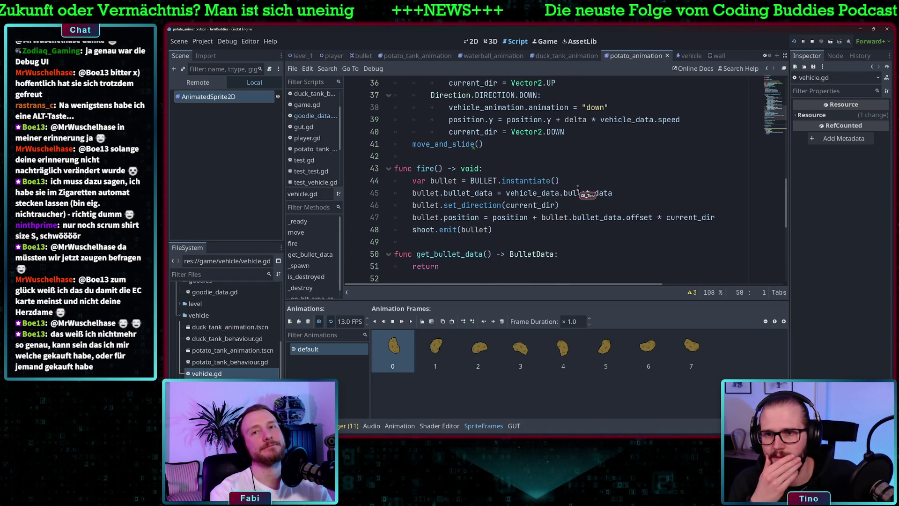
scroll(578, 189, up, 3)
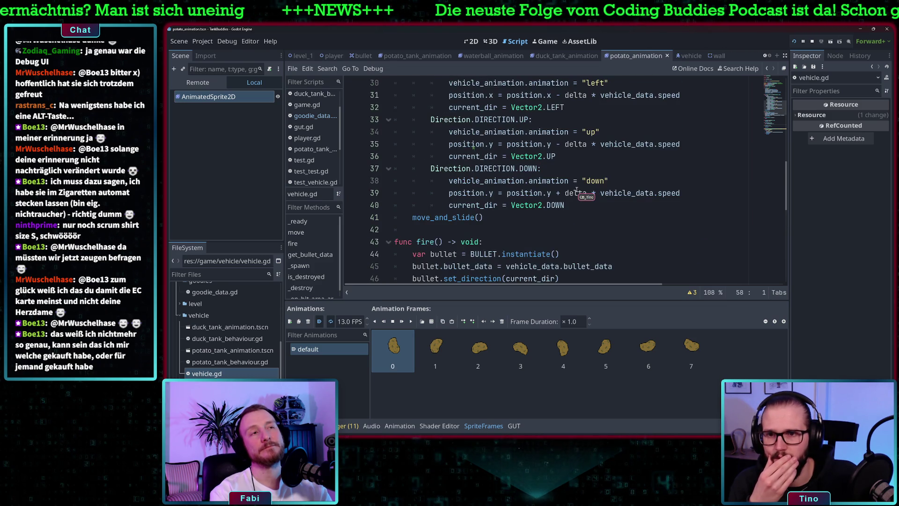
scroll(577, 190, up, 5)
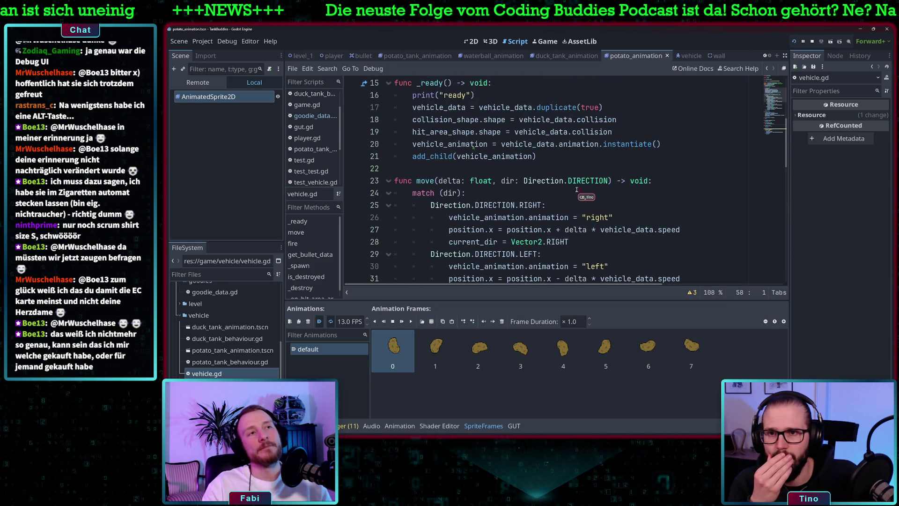
mouse_move(485, 193)
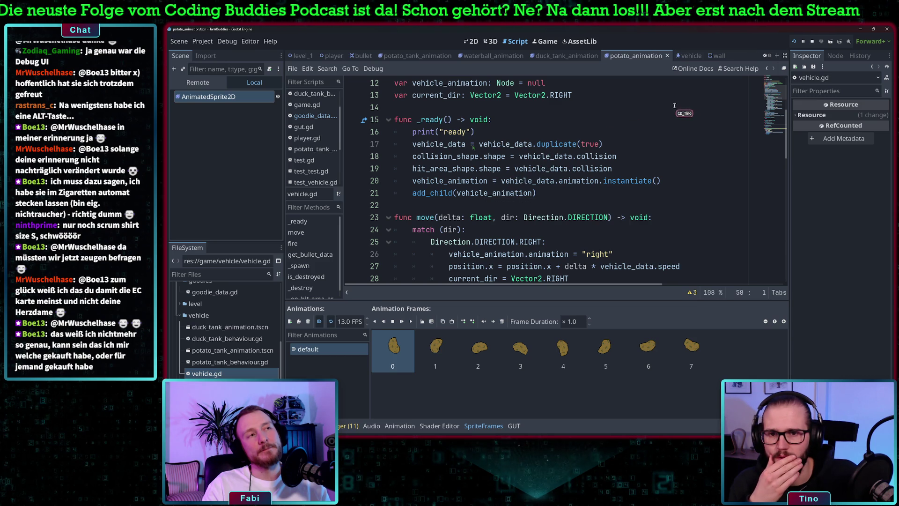
scroll(473, 148, up, 1)
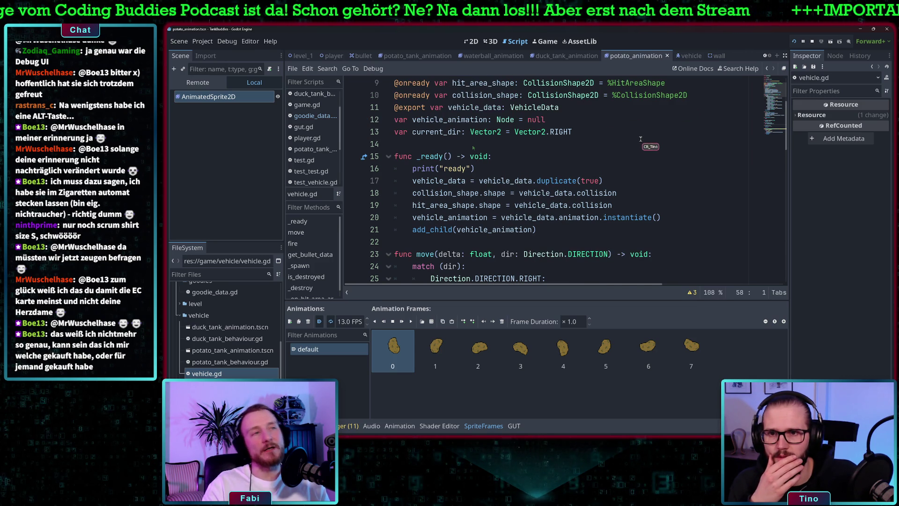
drag(474, 169, 381, 170)
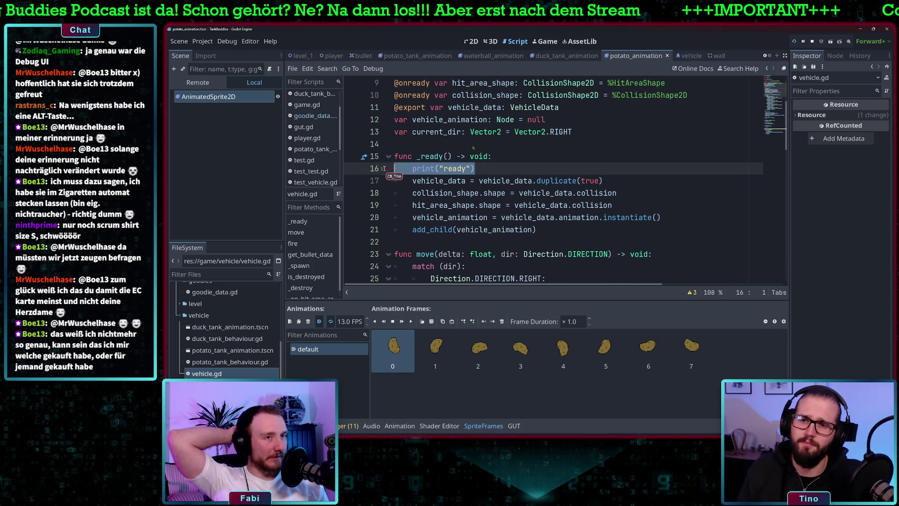
key(BackSpace)
key(BackSpace)
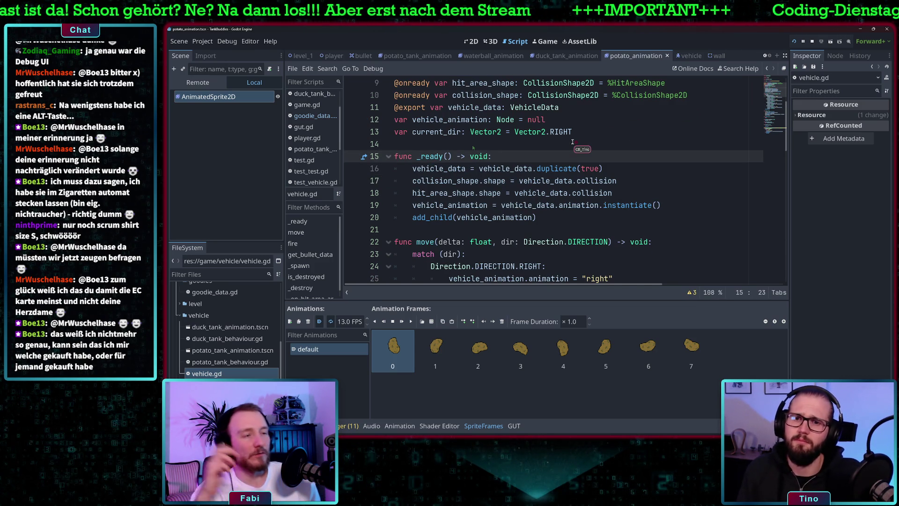
scroll(569, 178, down, 2)
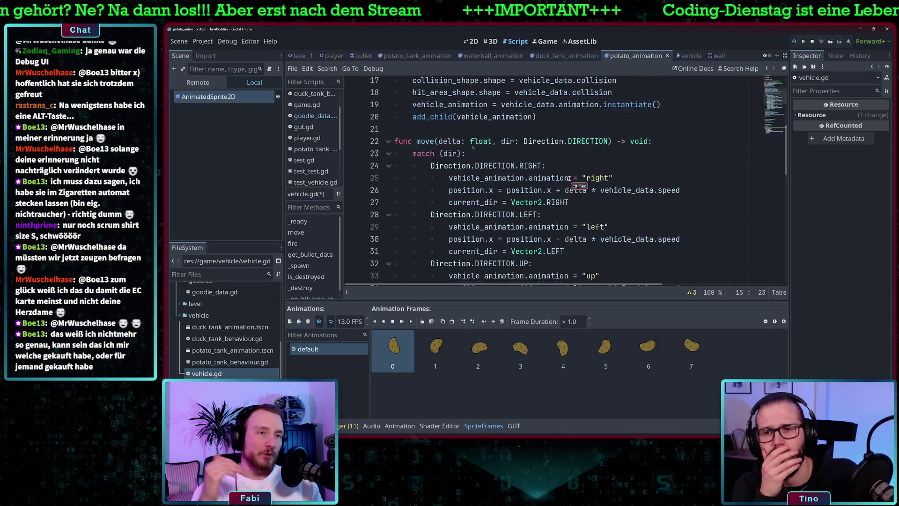
scroll(570, 179, down, 7)
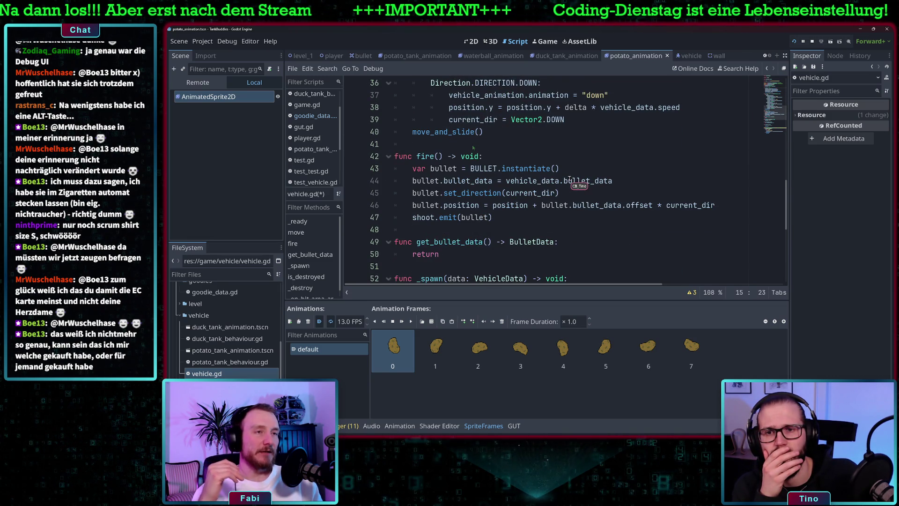
scroll(569, 178, down, 2)
scroll(570, 179, down, 4)
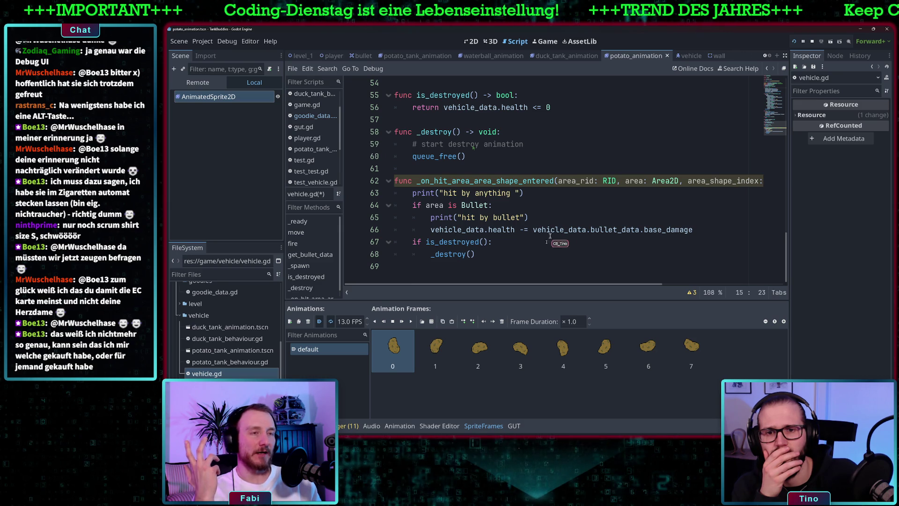
Put the caret on vehicle.gd's empty last line and reopen vehicle_data.gd
click(503, 264)
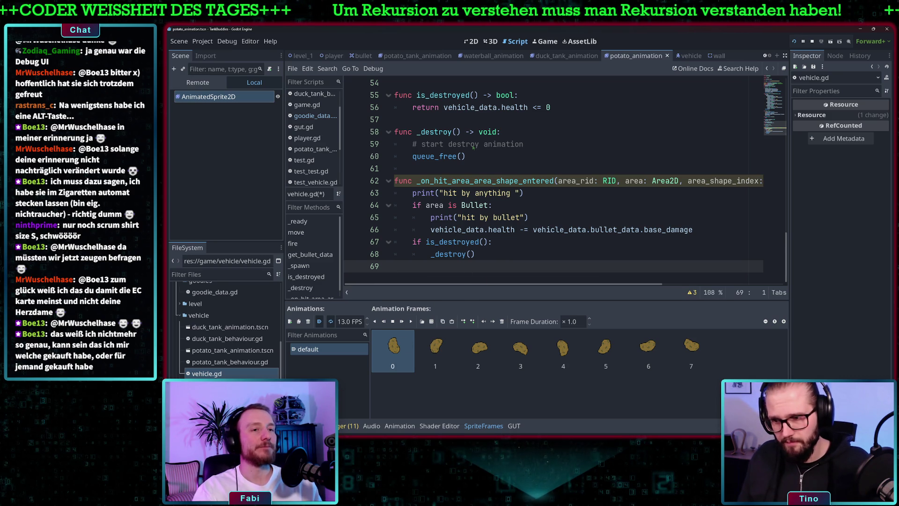
double_click(211, 385)
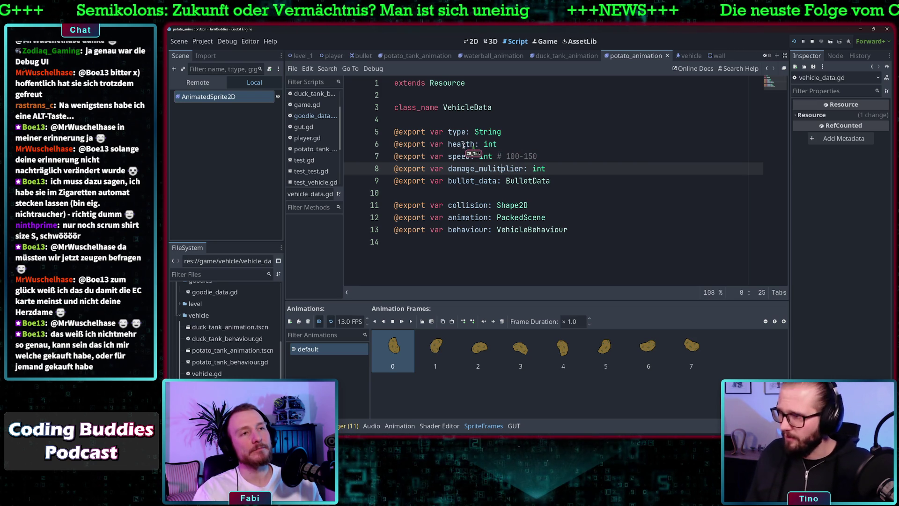
Reopen vehicle.gd from the FileSystem and place the caret after the Bullet check on line 64
click(466, 144)
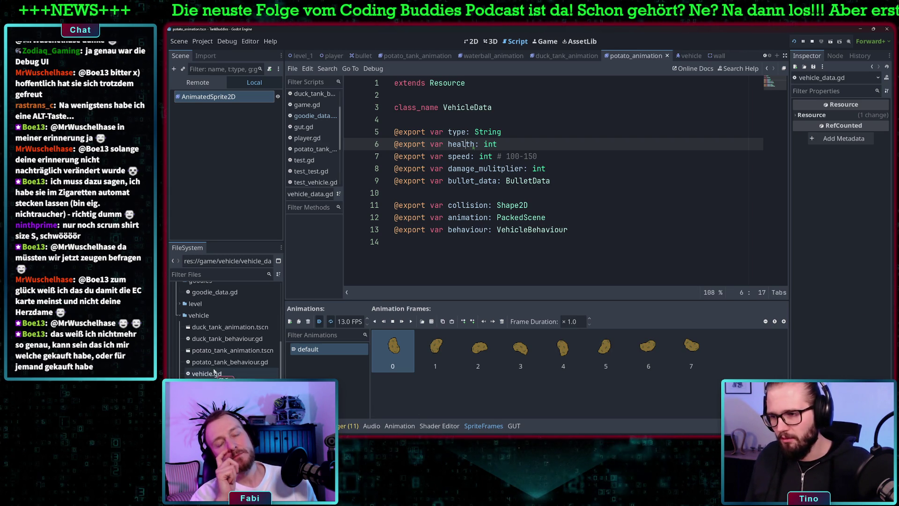
click(214, 374)
double_click(214, 374)
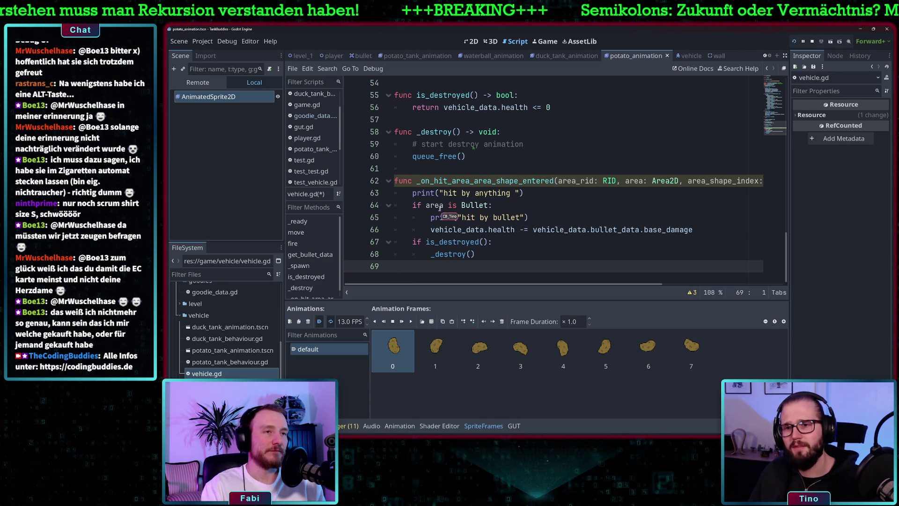
click(527, 208)
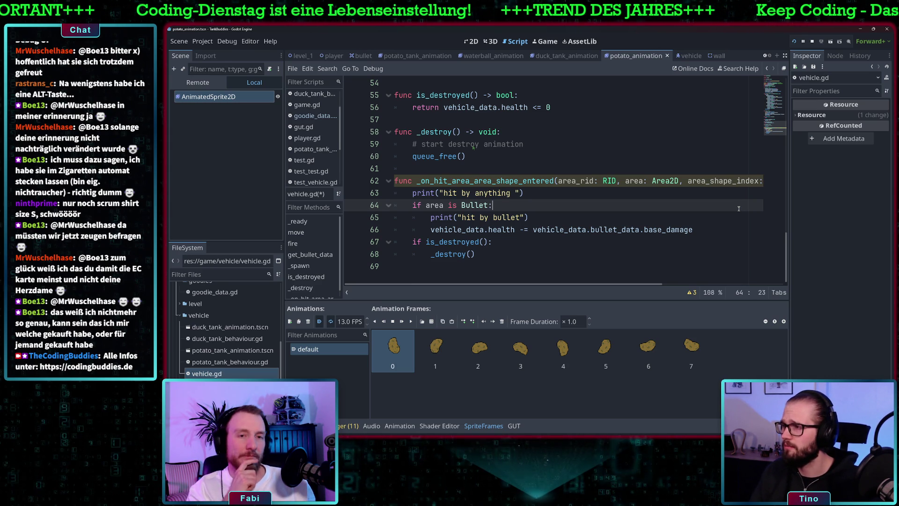
scroll(222, 324, up, 3)
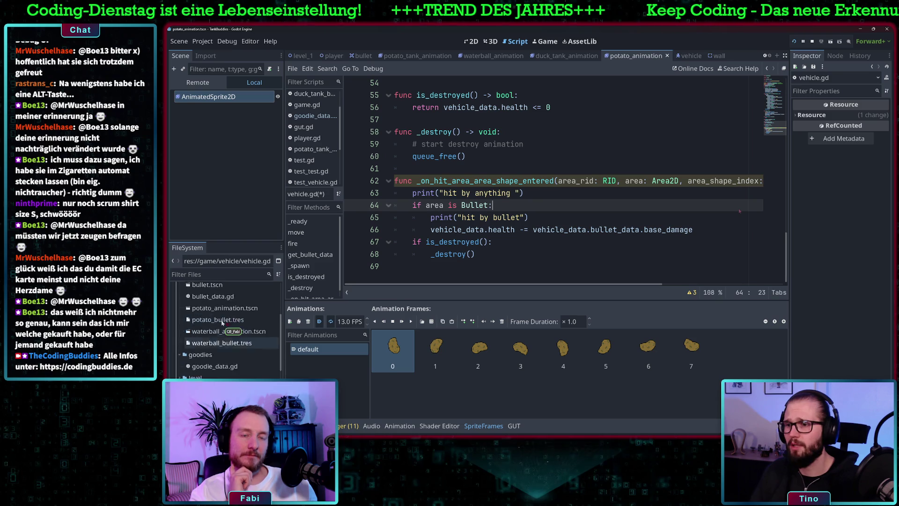
scroll(222, 322, up, 3)
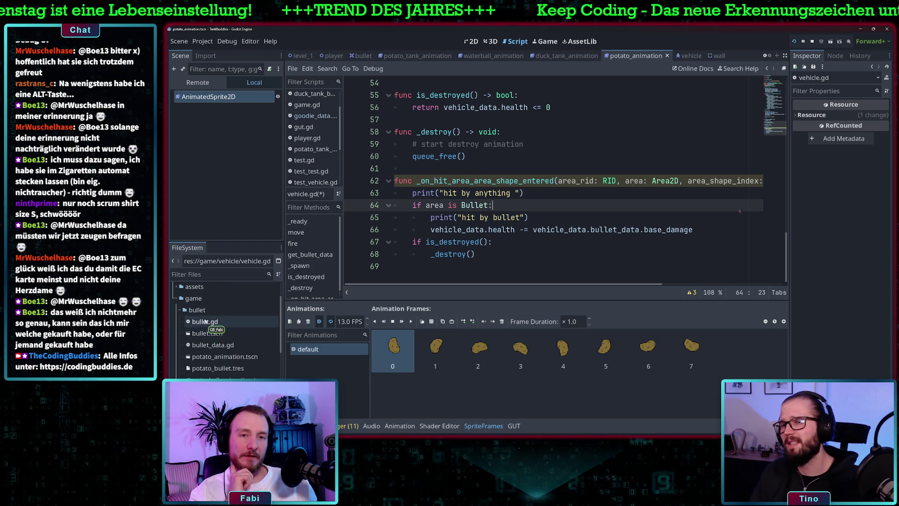
double_click(199, 309)
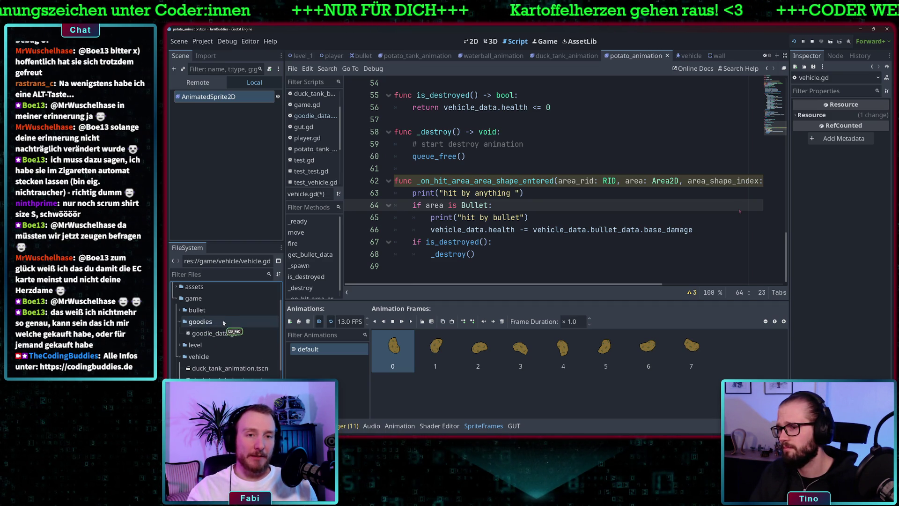
scroll(225, 357, down, 3)
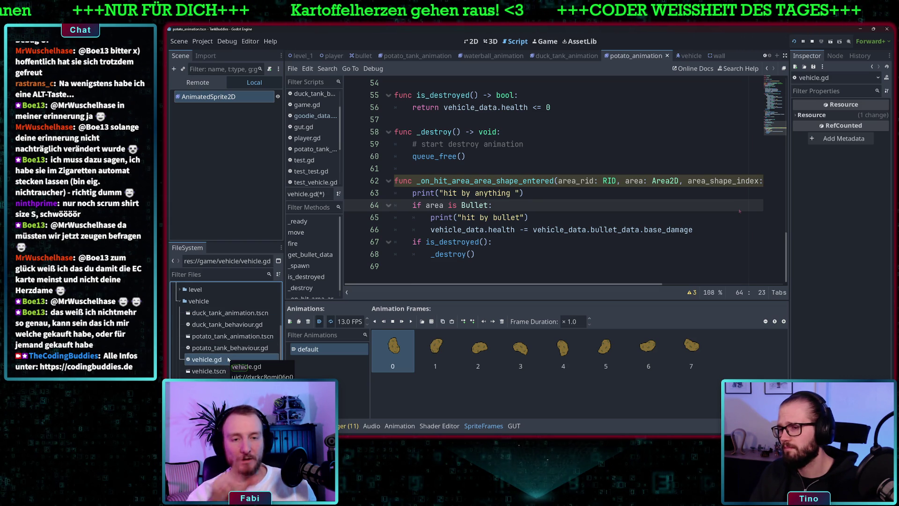
Open vehicle_behaviour.gd and select parts of its func shoot(): declaration
double_click(211, 382)
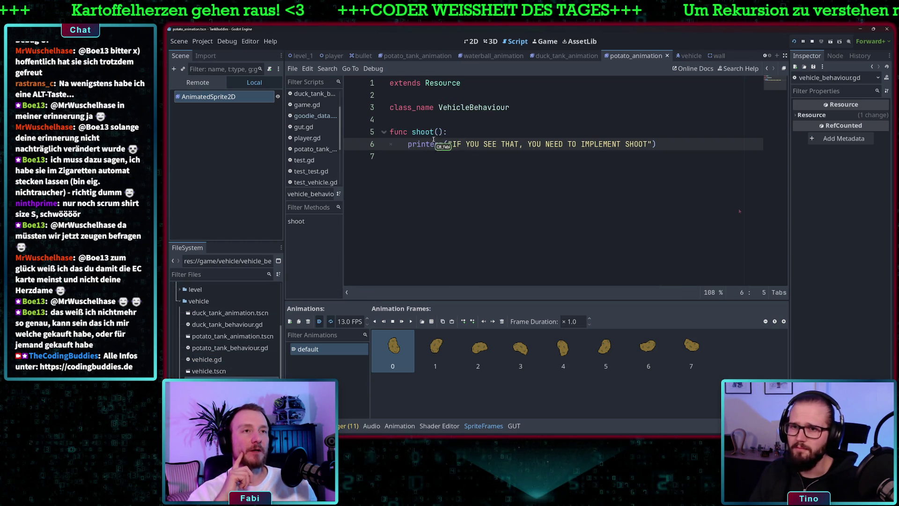
click(449, 133)
drag(449, 133, 389, 132)
click(410, 131)
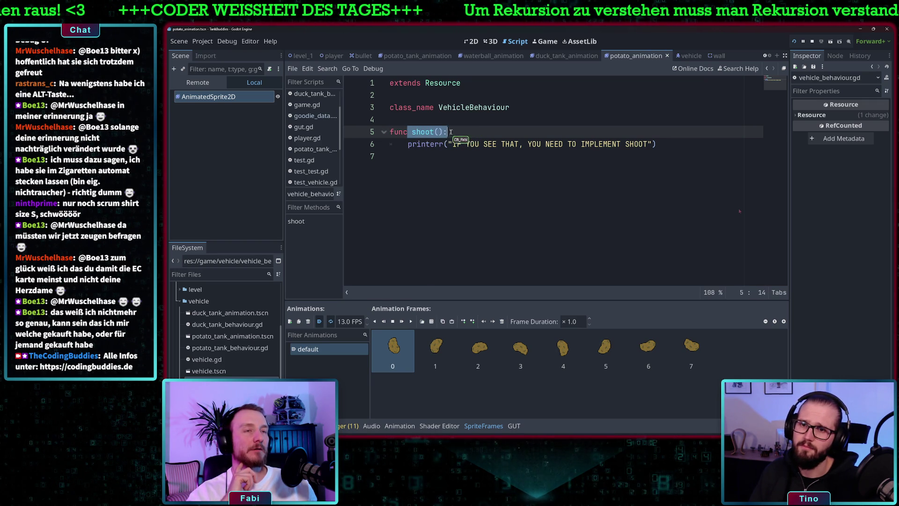
double_click(430, 132)
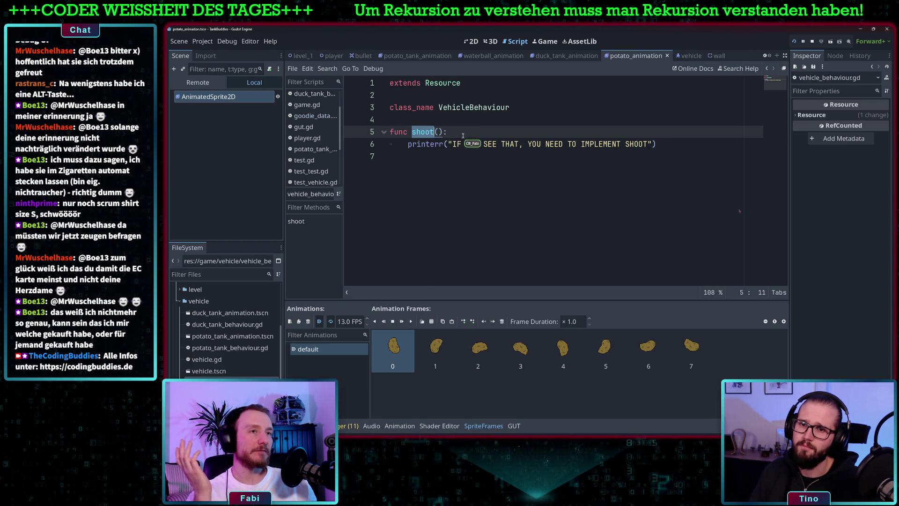
drag(458, 132, 390, 132)
click(456, 132)
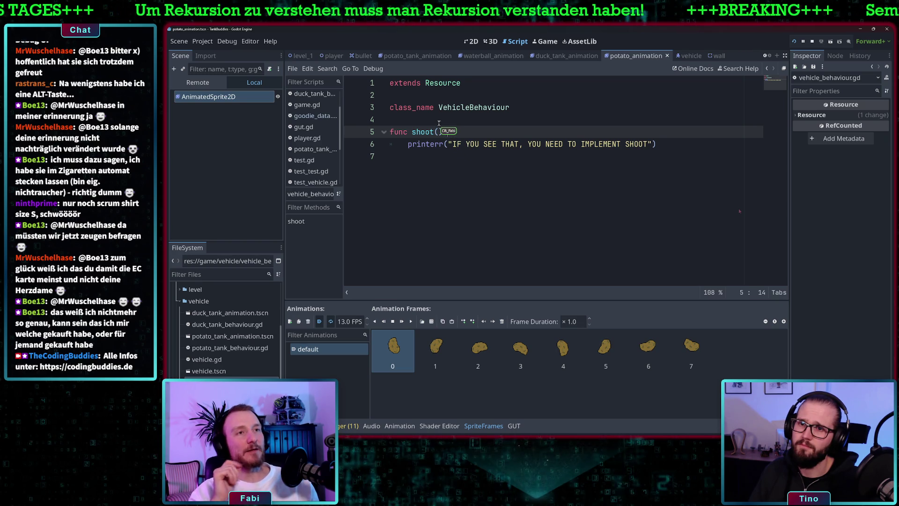
Reselect the shoot name and whole declaration line, then collapse the goodies folder
click(425, 132)
double_click(426, 132)
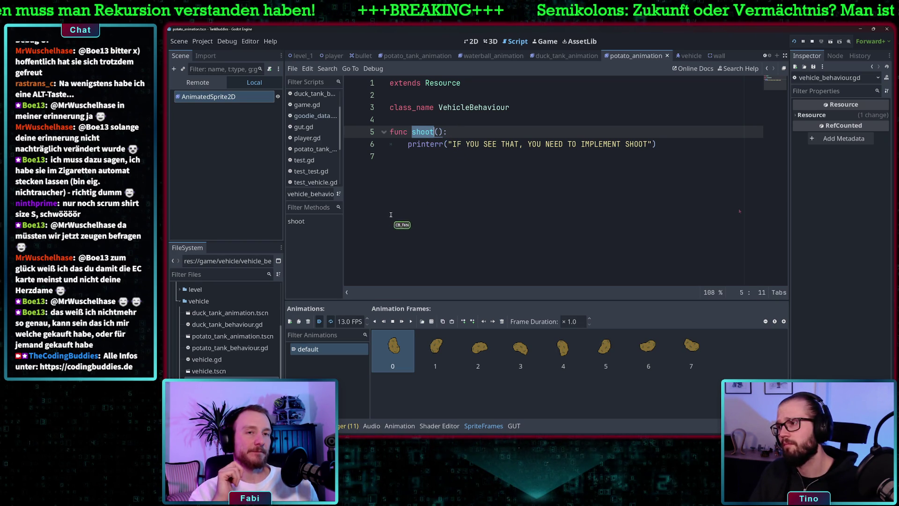
click(439, 132)
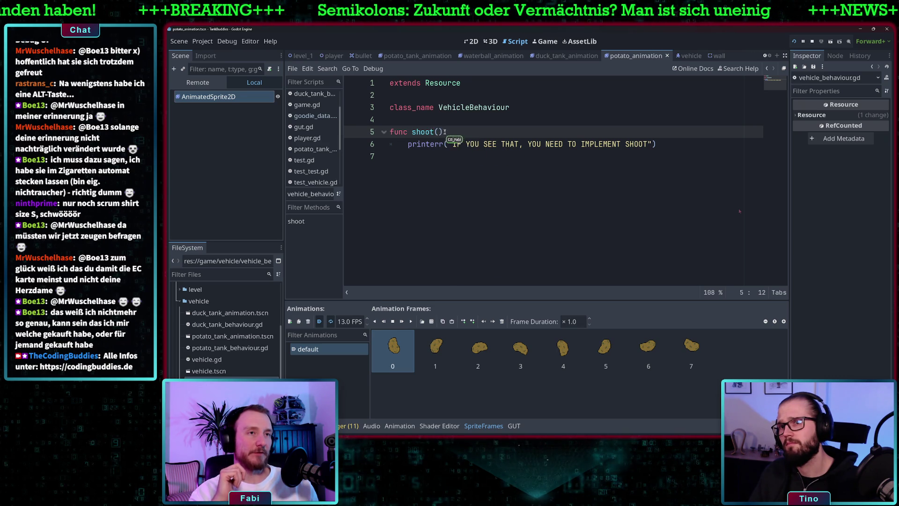
drag(447, 133, 385, 132)
click(462, 132)
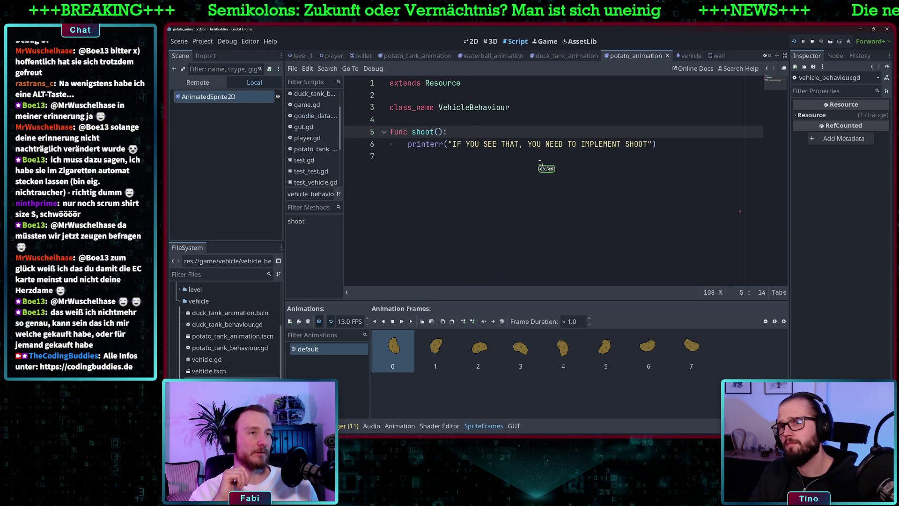
scroll(214, 330, up, 3)
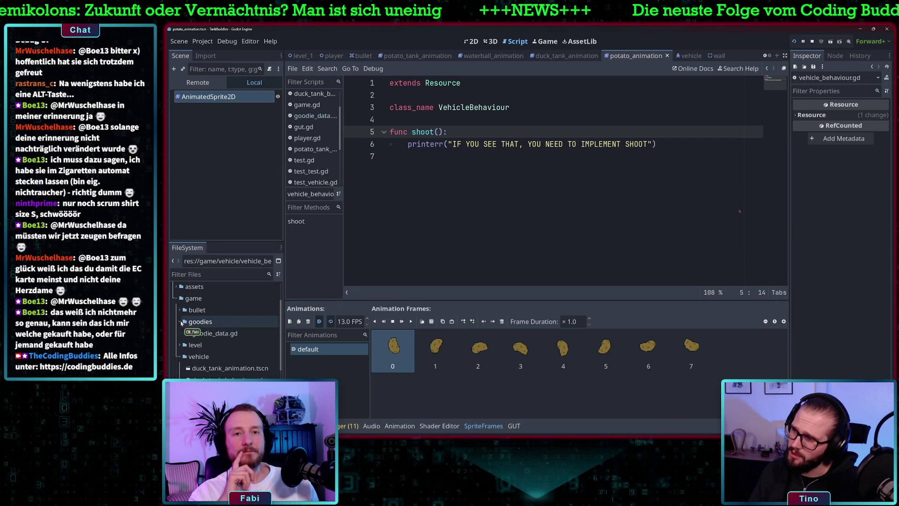
double_click(217, 323)
Check goodie_data.gd in the goodies folder, return to vehicle_behaviour.gd, and bring up the goodies context menu
click(180, 323)
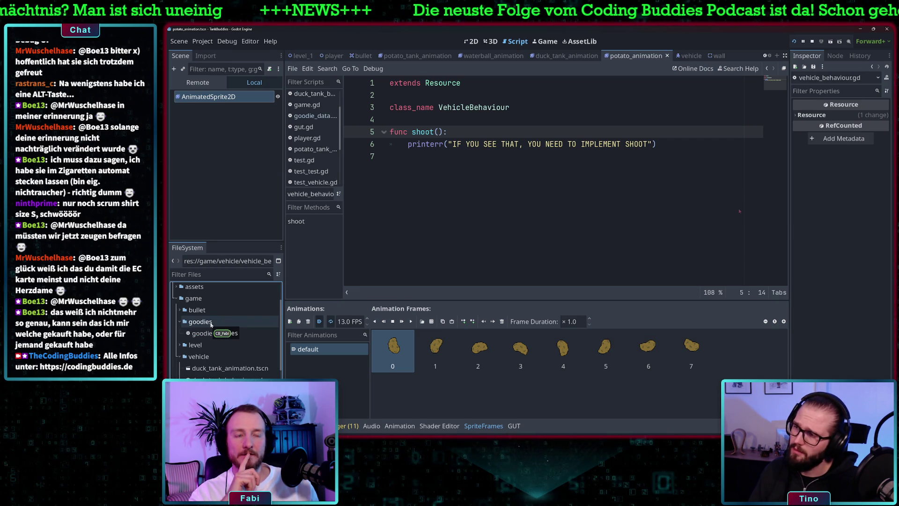
right_click(211, 325)
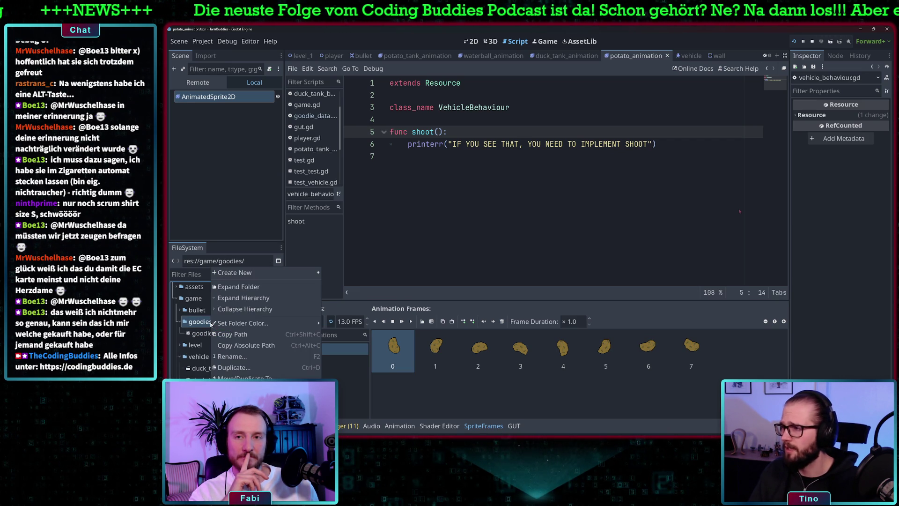
double_click(201, 333)
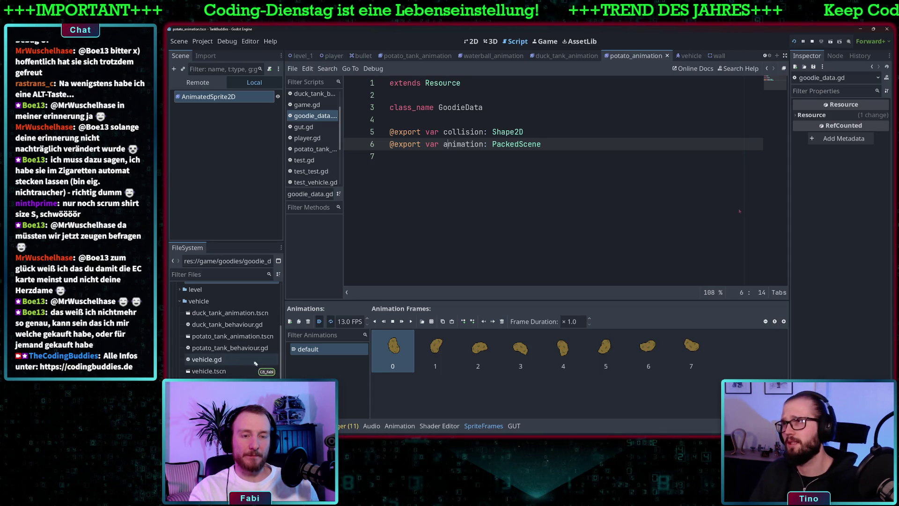
scroll(217, 373, down, 1)
double_click(217, 373)
scroll(252, 337, up, 5)
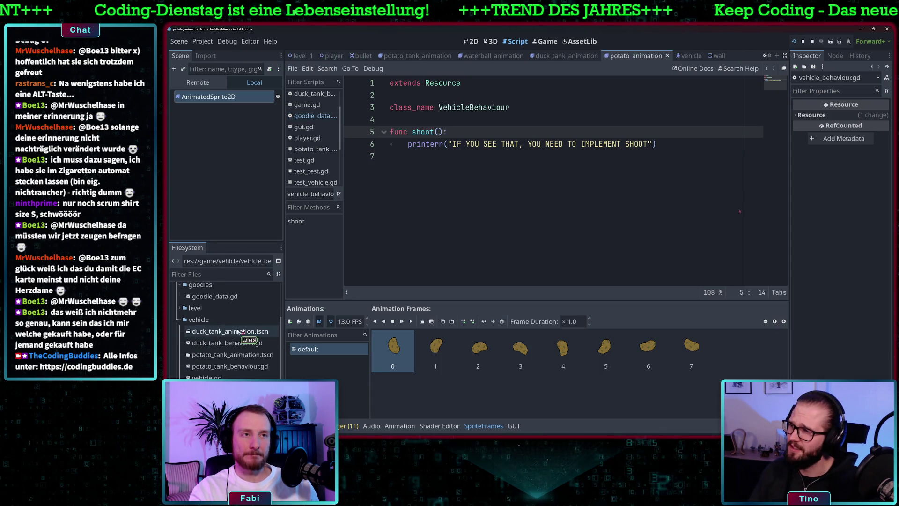
right_click(207, 323)
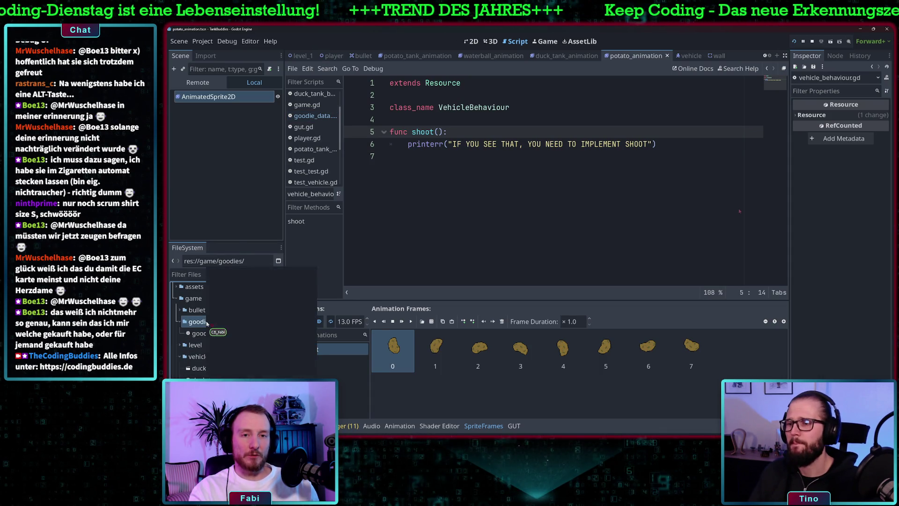
Create a new script named goodie_bahaviour.gd in the goodies folder
mouse_move(290, 272)
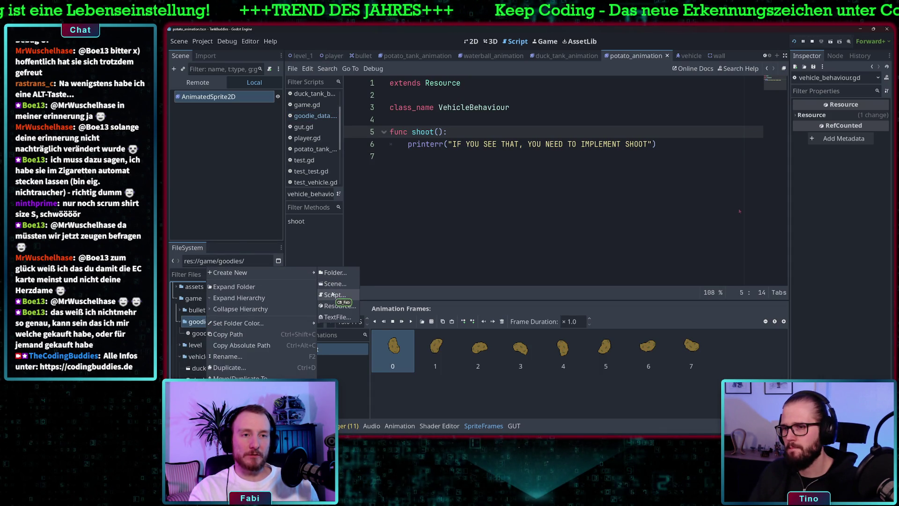
click(335, 294)
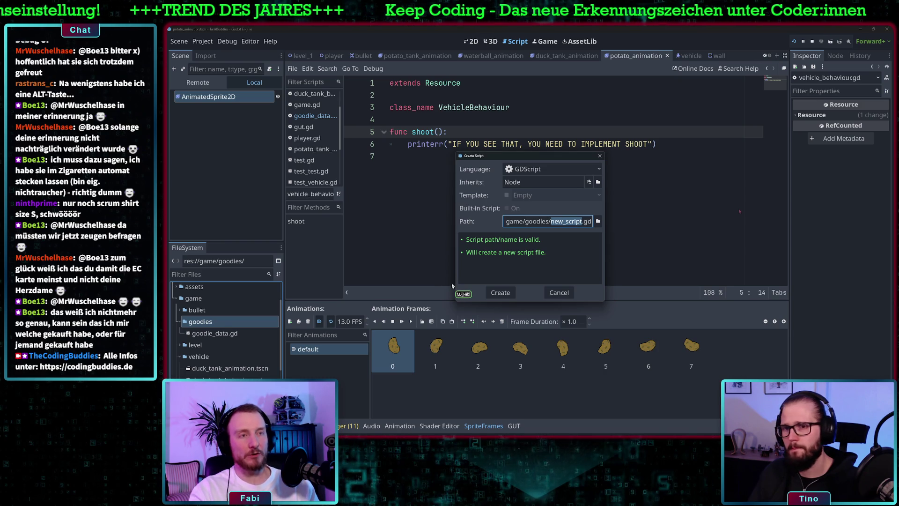
text(goodie)
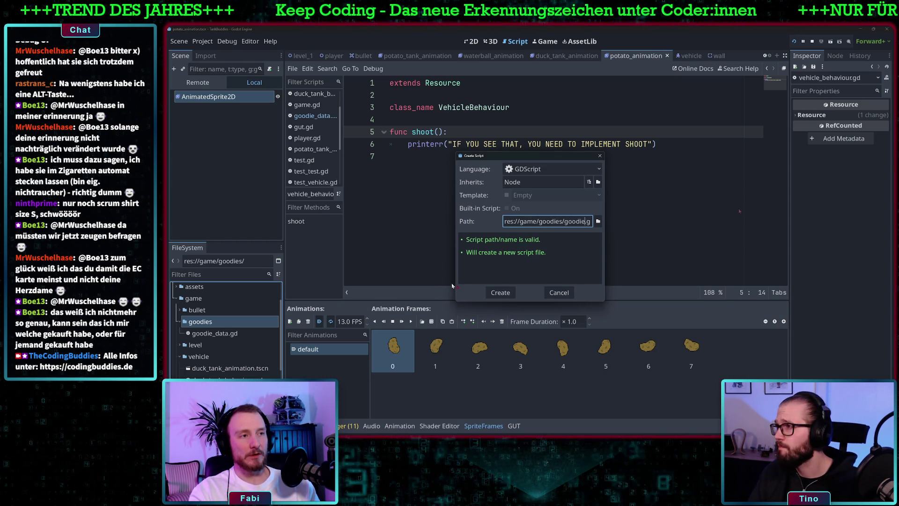
text(_bahavi)
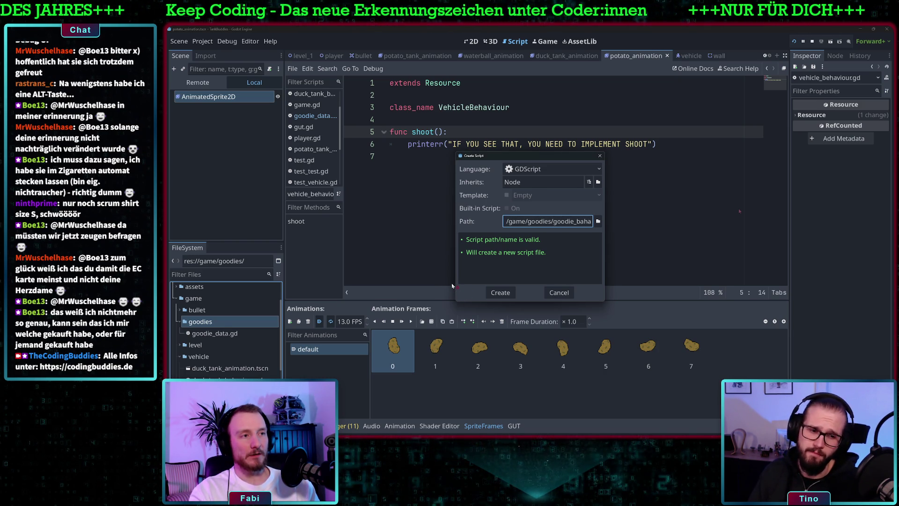
text(our)
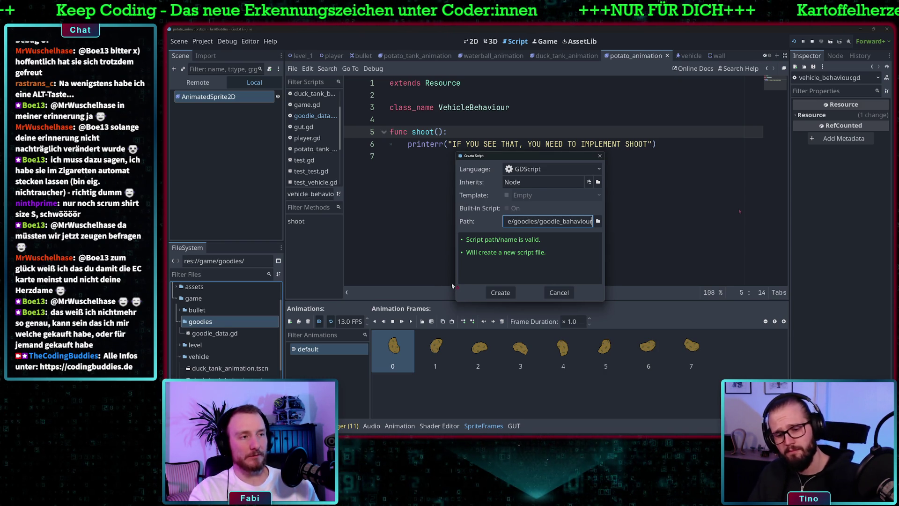
key(Return)
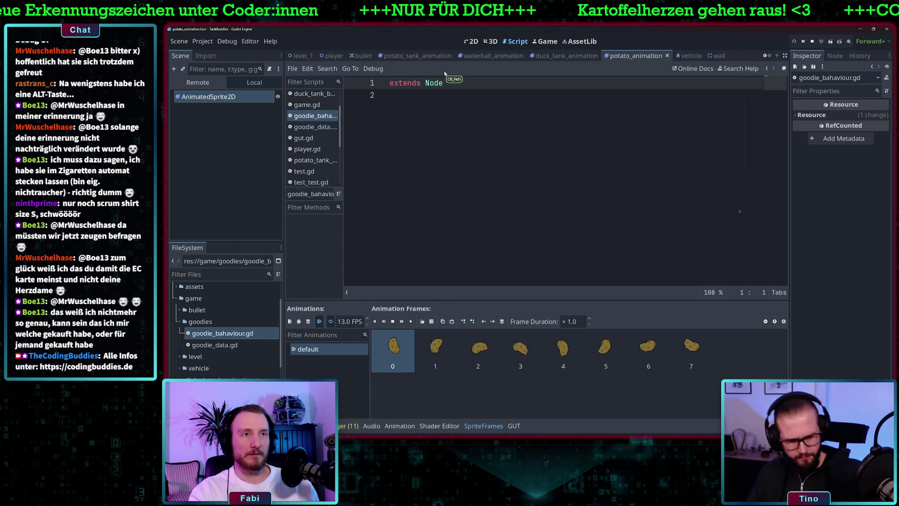
Make the script extend Resource and declare class_name GoodieBehaviour
double_click(435, 84)
text(Res)
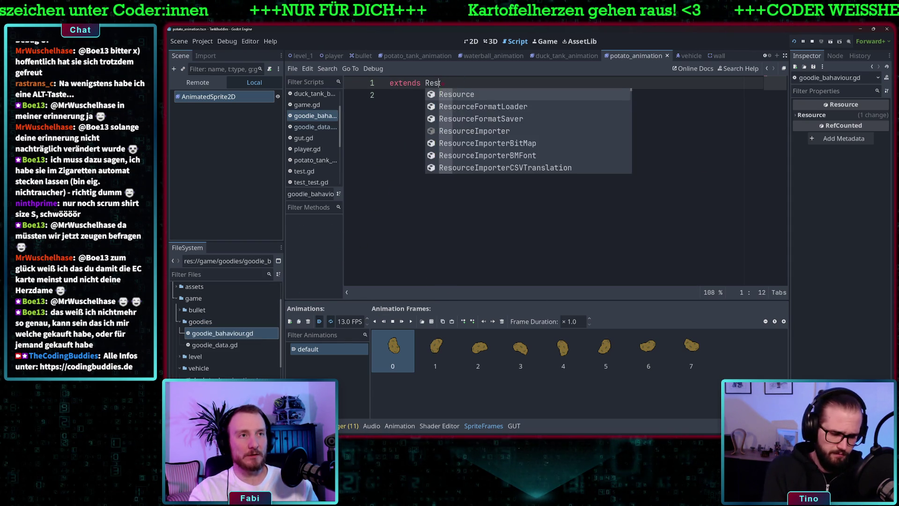
text(ource)
key(Return)
key(Return)
key(Return)
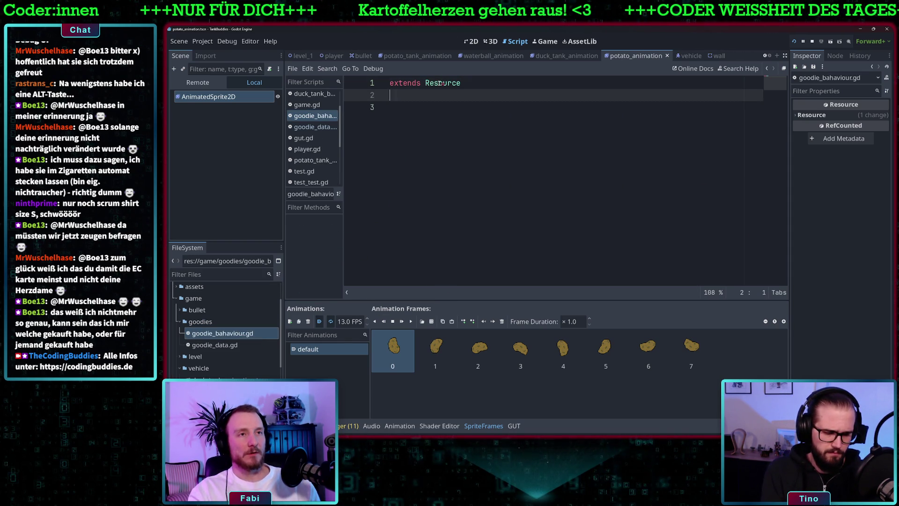
text(class_name GoodieBehaviour)
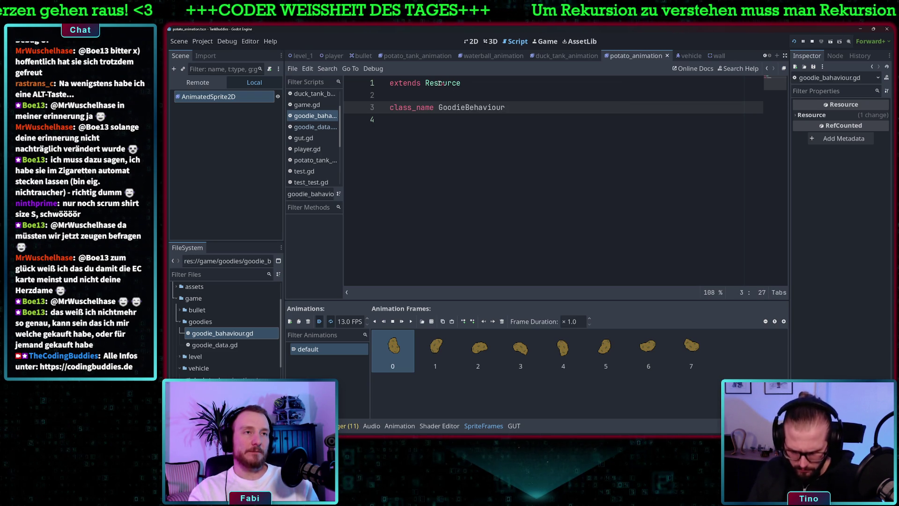
key(Return)
key(Return)
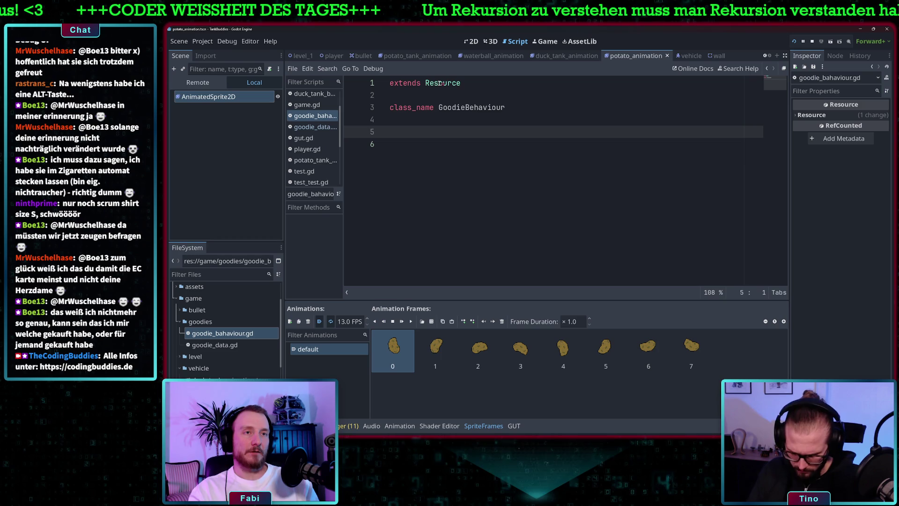
Add a func stuff(): with a print() body, then expand the vehicle folder
text(func)
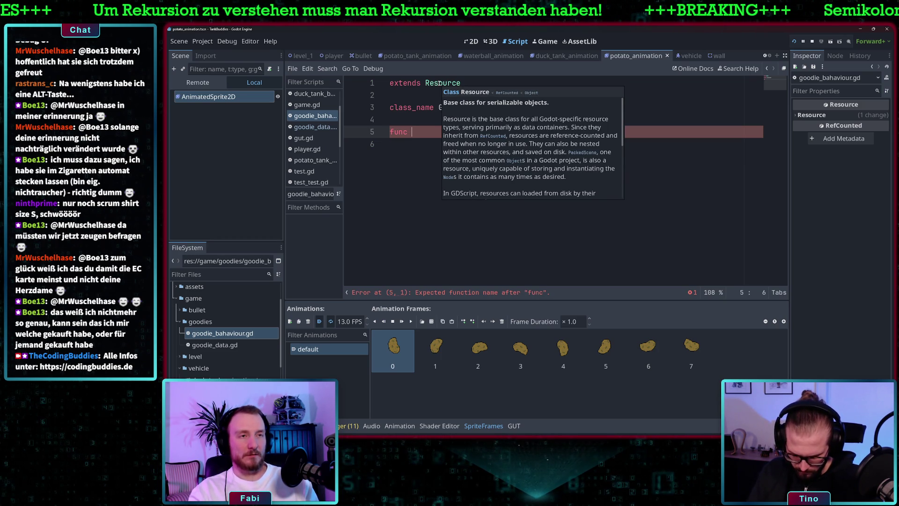
text(stuff)
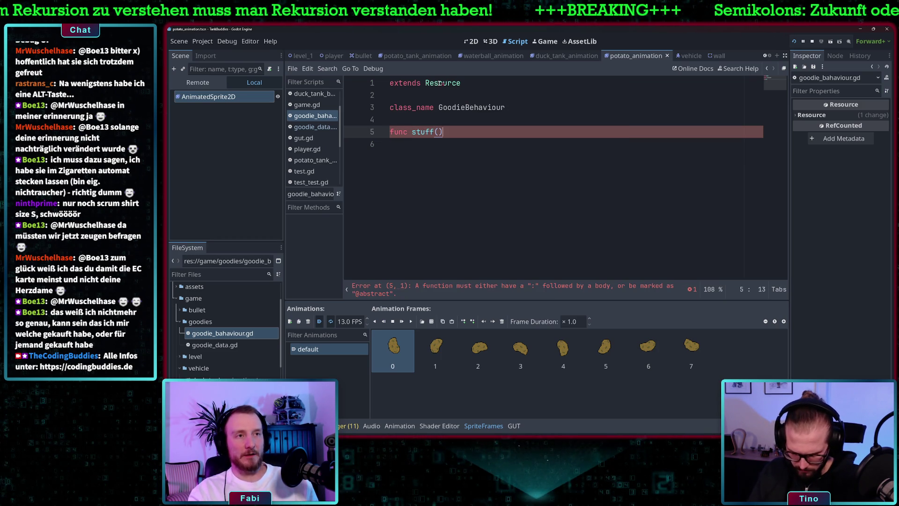
text(():)
key(Return)
text(pass)
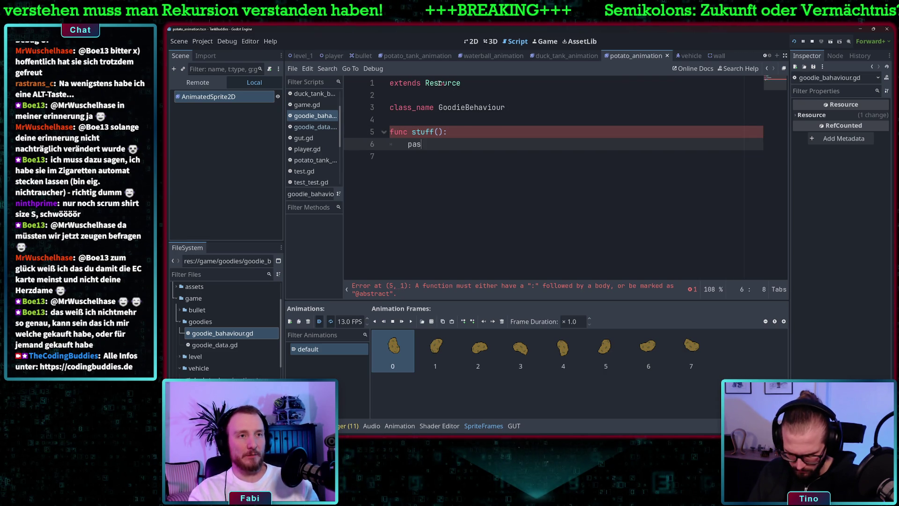
key(BackSpace)
key(BackSpace)
key(BackSpace)
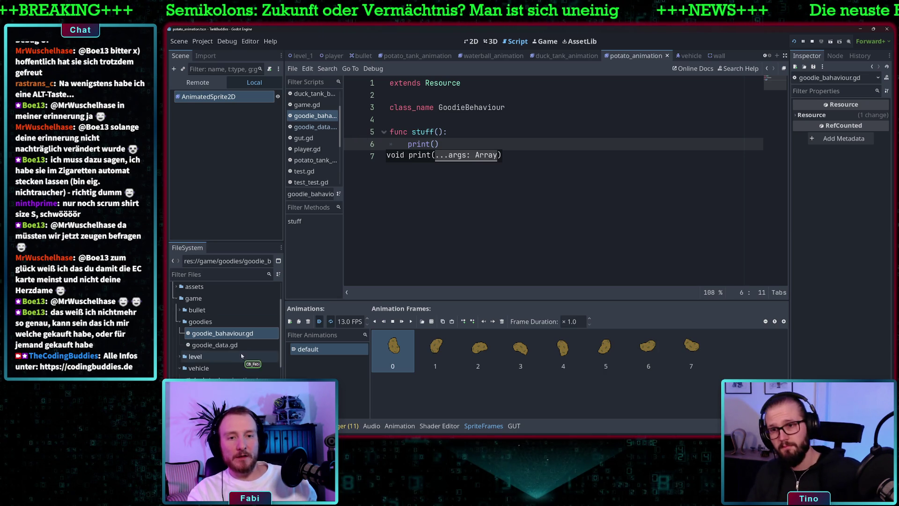
click(179, 368)
scroll(225, 337, down, 2)
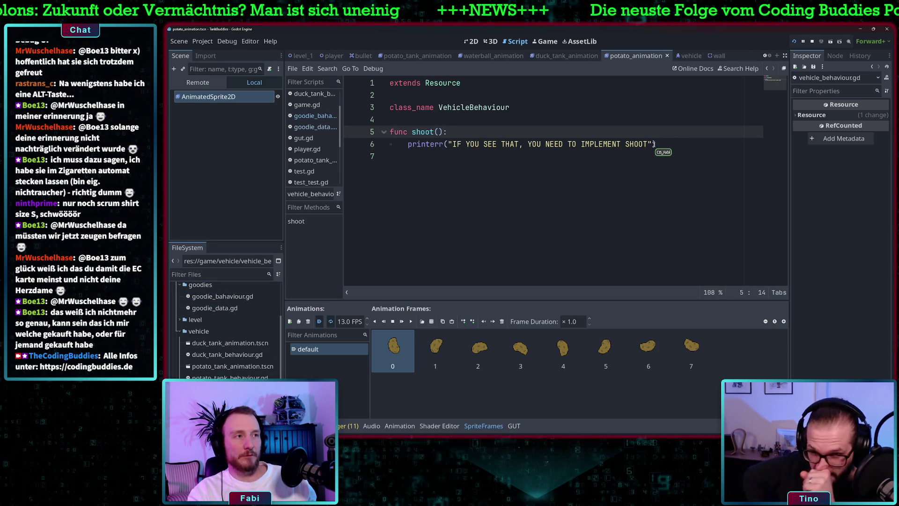
Copy vehicle_behaviour's printerr line over print() in stuff(), changing SHOOT to STUFF
drag(656, 144, 408, 146)
key(ctrl+c)
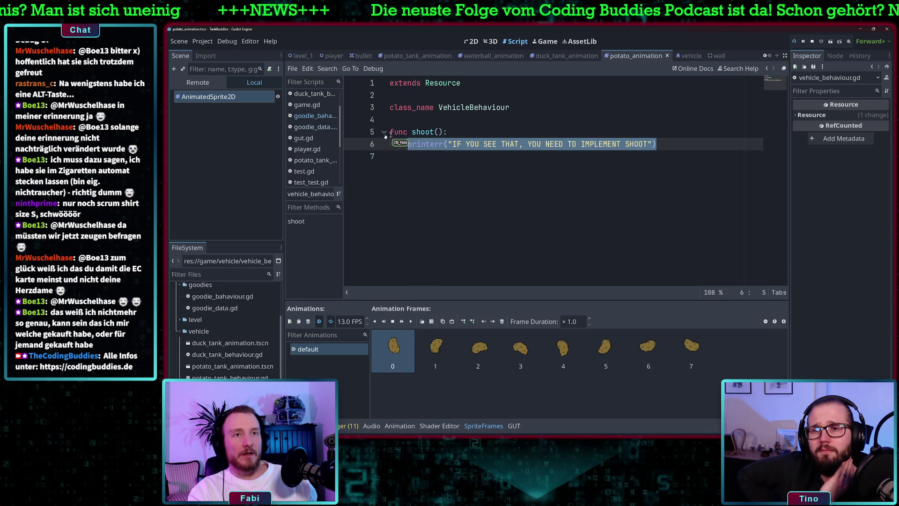
scroll(231, 328, up, 3)
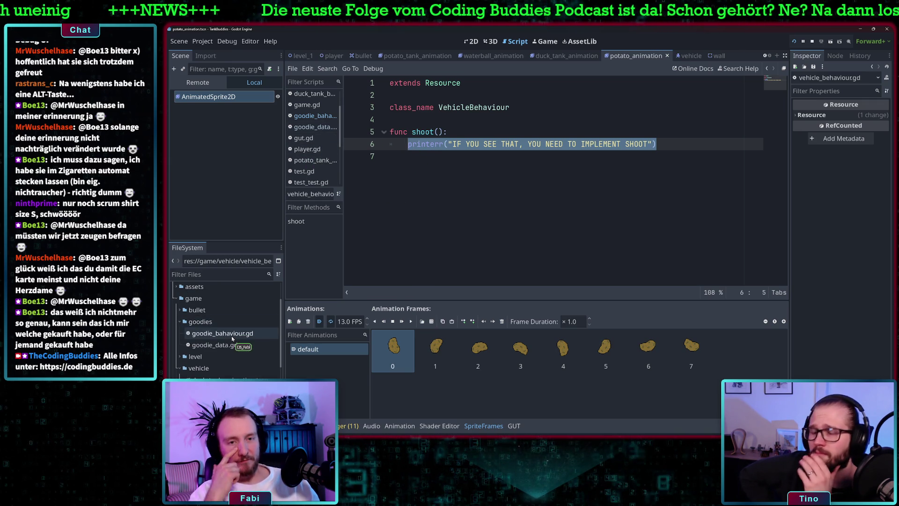
double_click(232, 334)
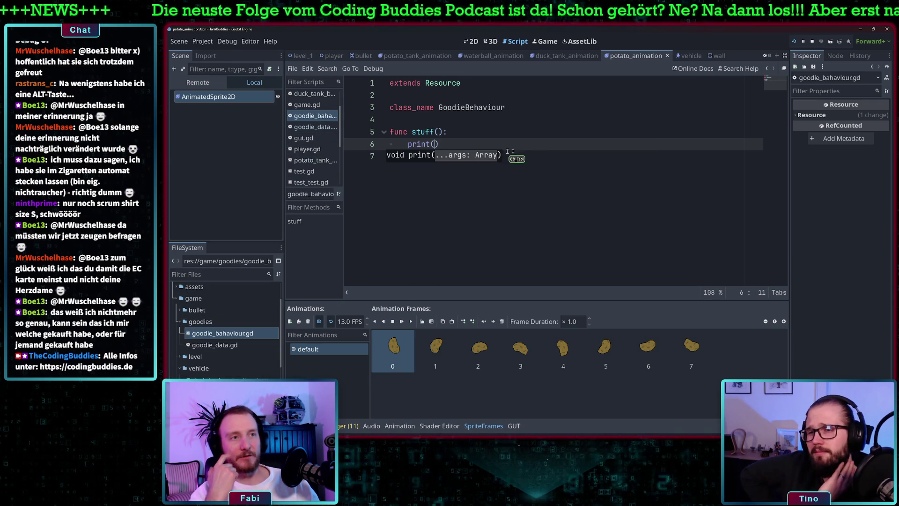
drag(440, 144, 406, 146)
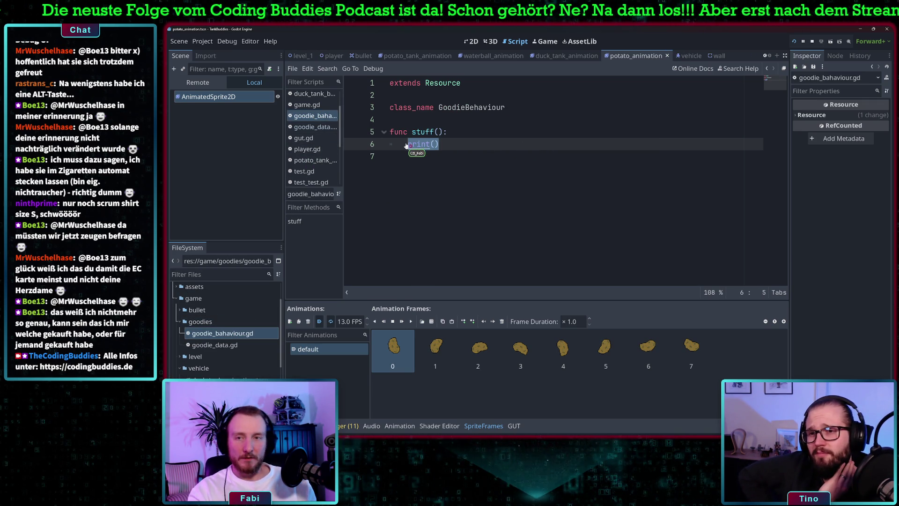
key(ctrl+v)
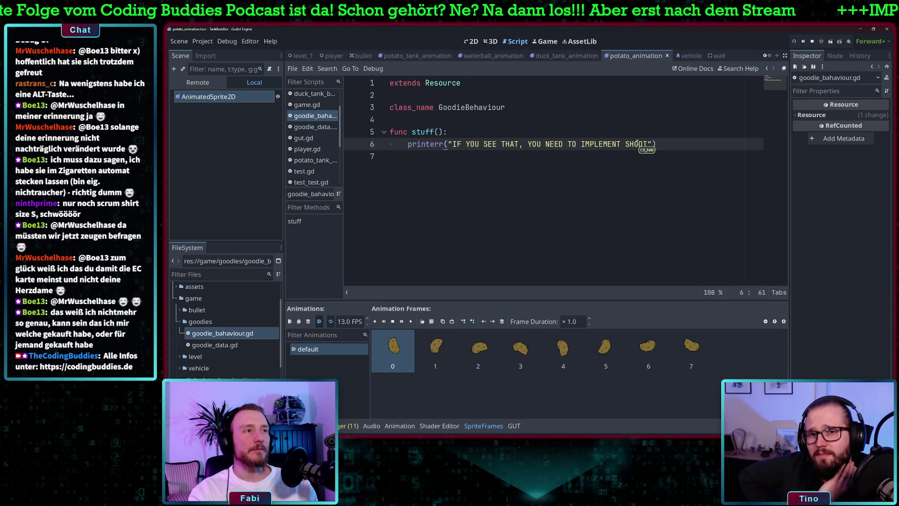
double_click(637, 144)
text(s)
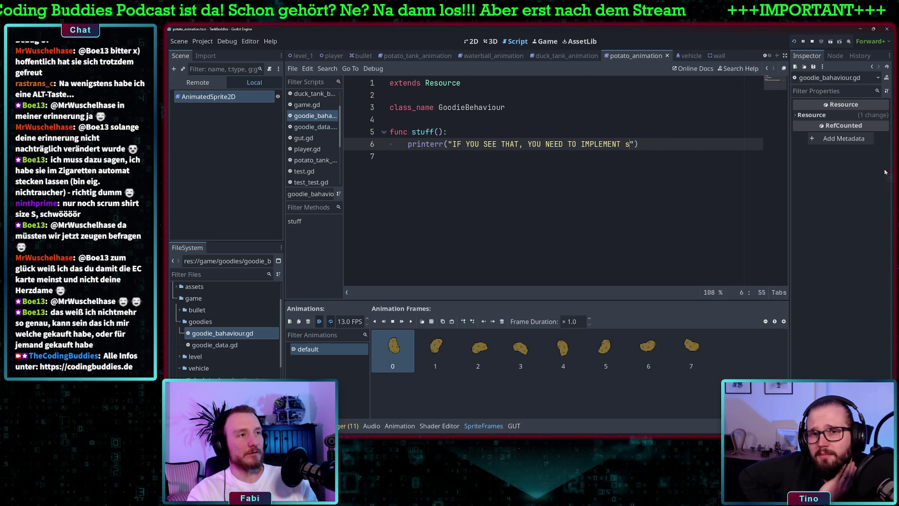
text(FF)
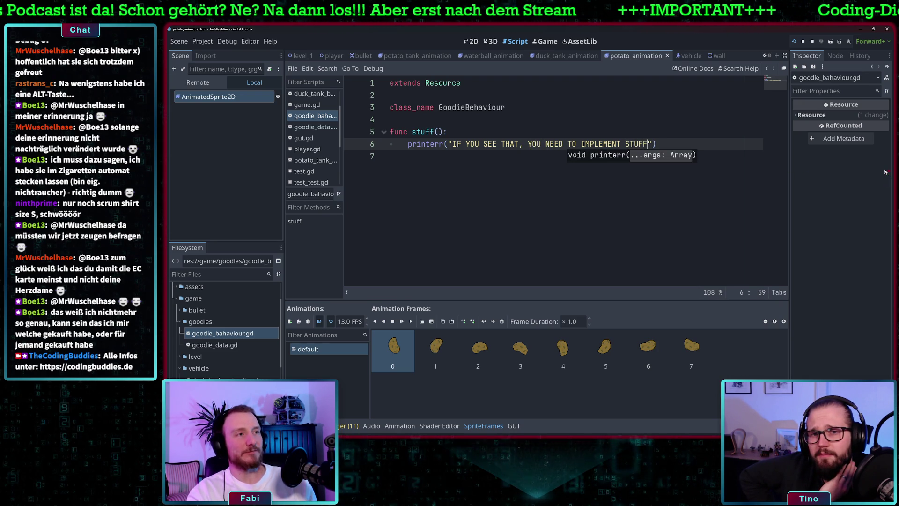
click(694, 140)
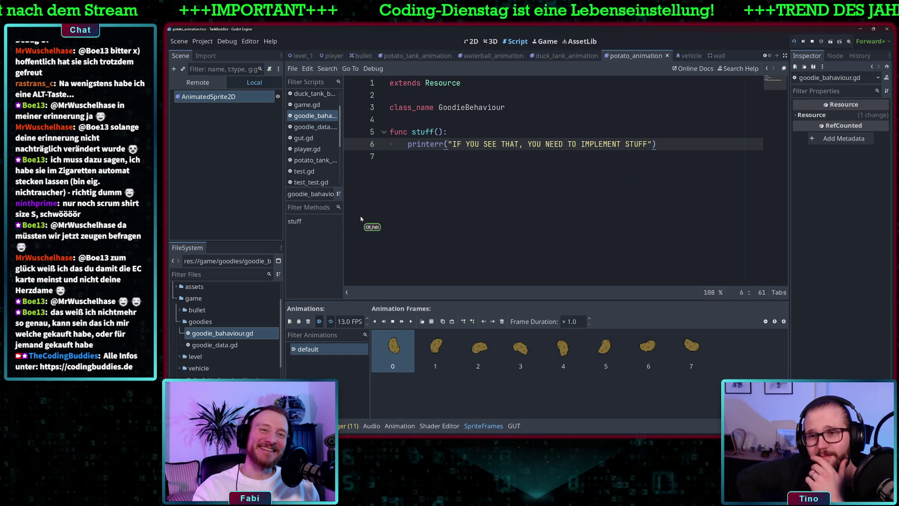
click(226, 346)
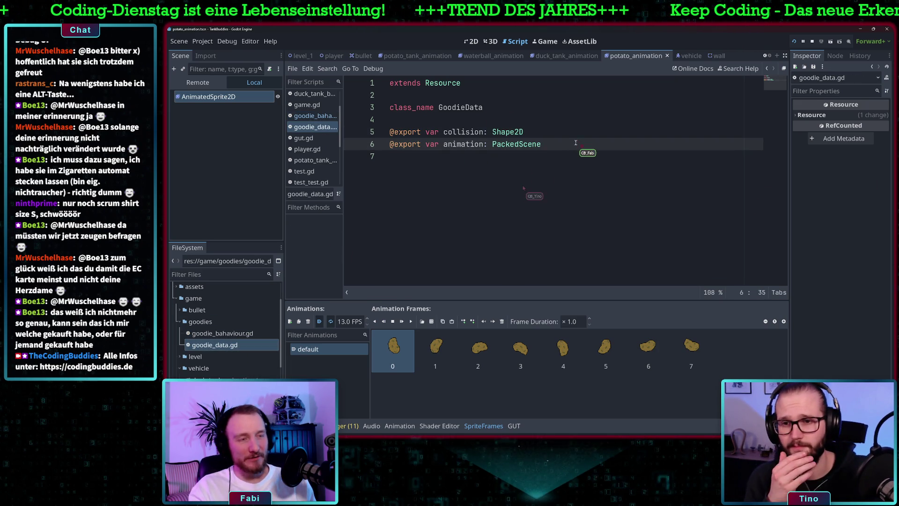
key(Return)
key(Return)
text(@xport)
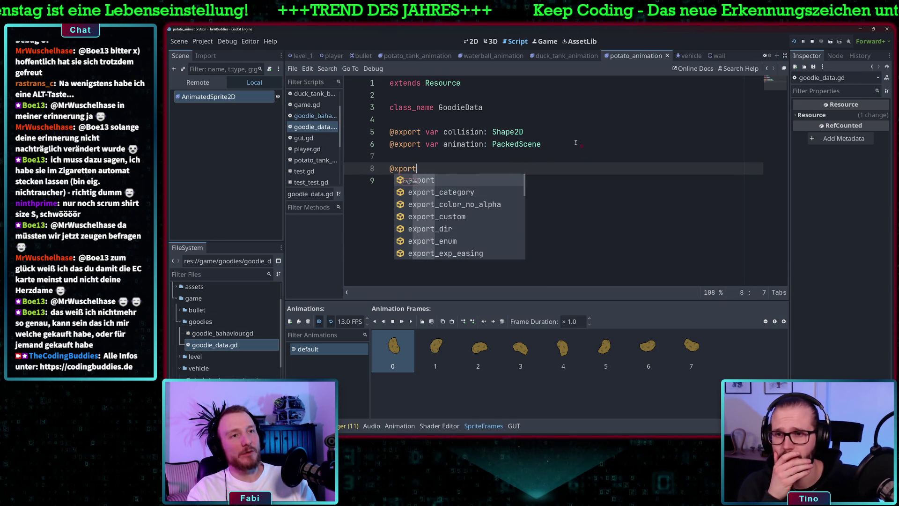
key(BackSpace)
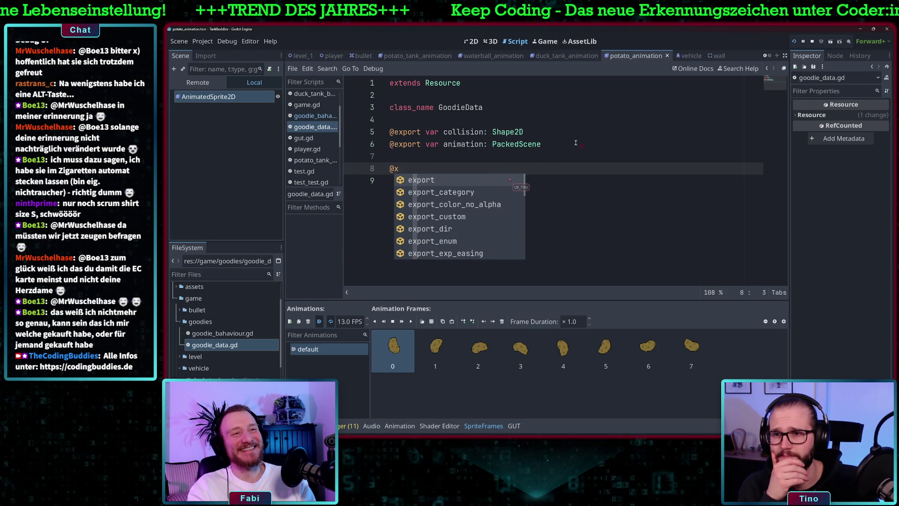
text(port)
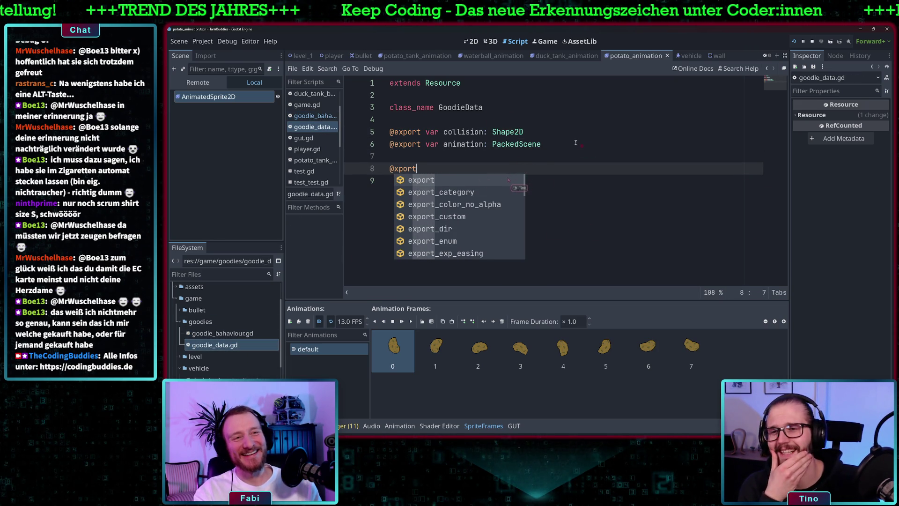
key(Return)
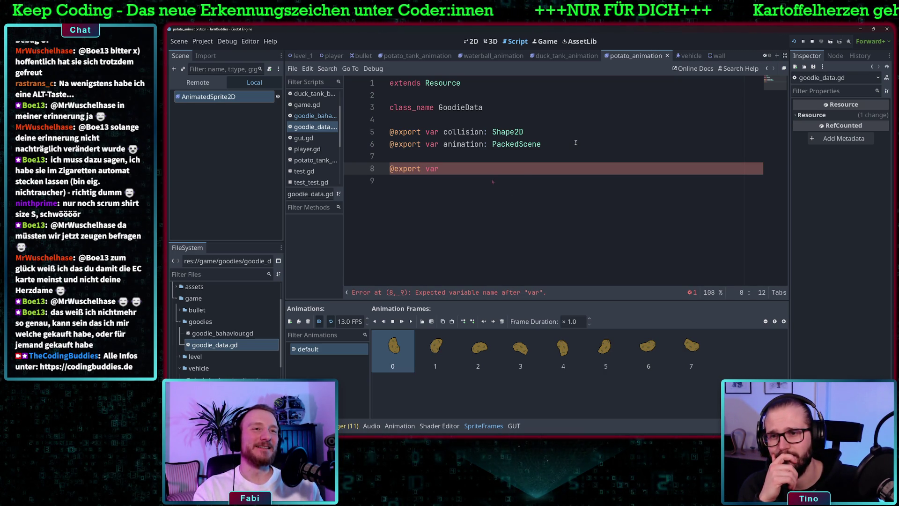
Declare the exported variable behavour typed GoodieBehaviour on line 8
text(ba)
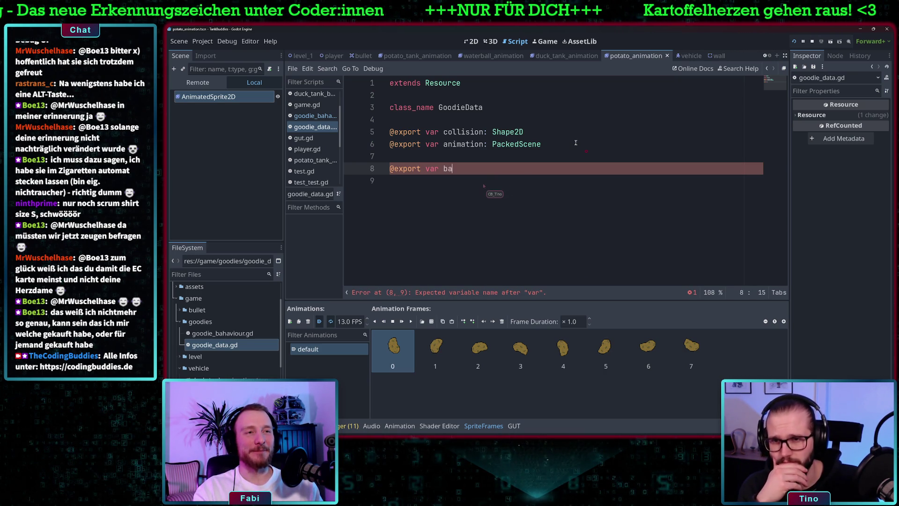
key(BackSpace)
text(ehavour)
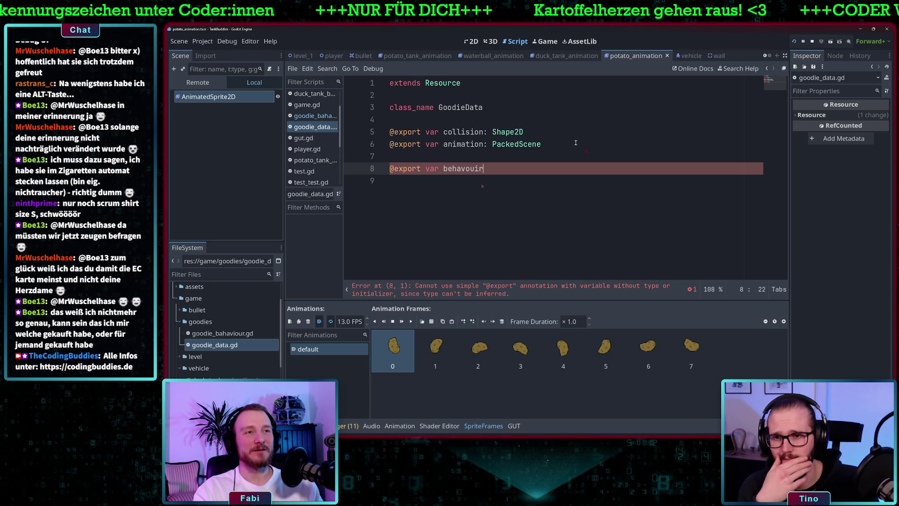
key(BackSpace)
text(r: )
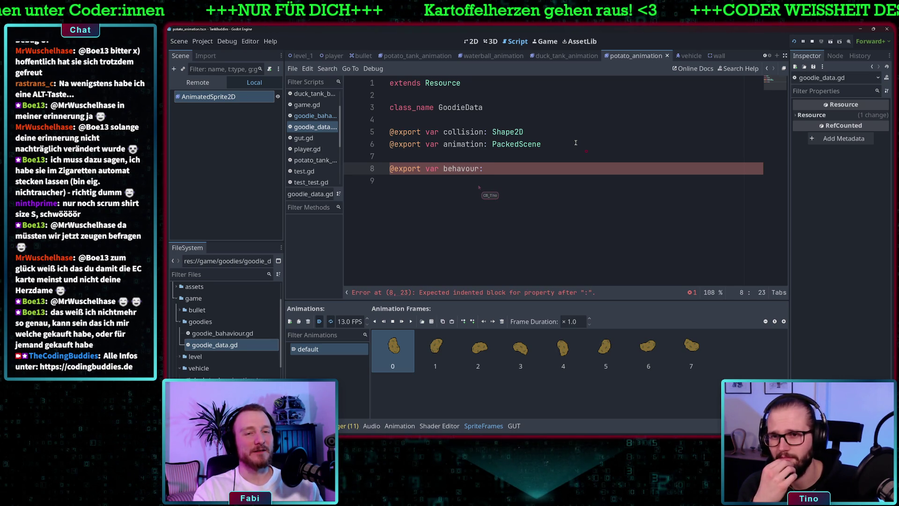
text(GoodieBe)
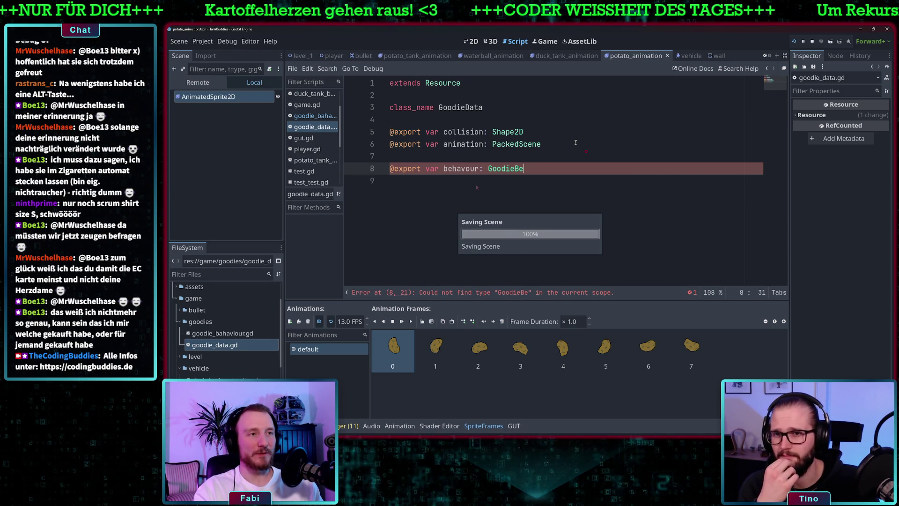
text(ha)
key(Return)
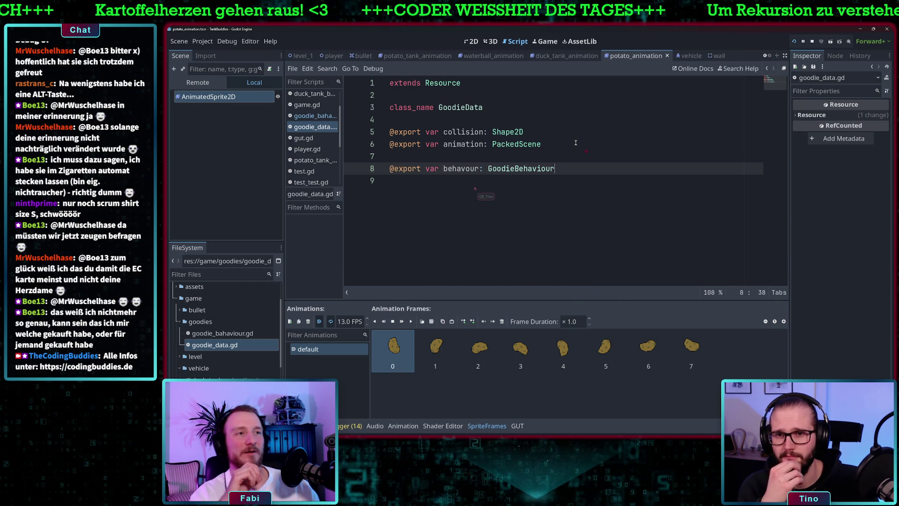
click(600, 156)
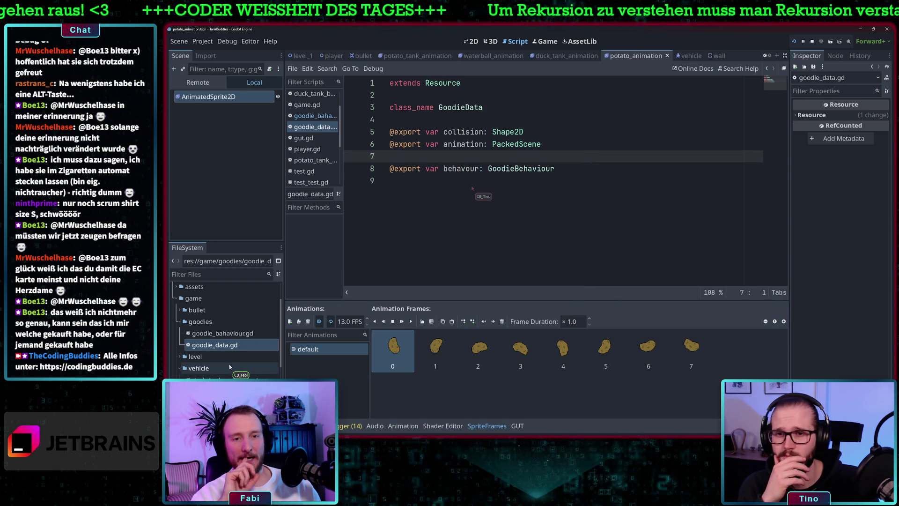
scroll(229, 367, down, 2)
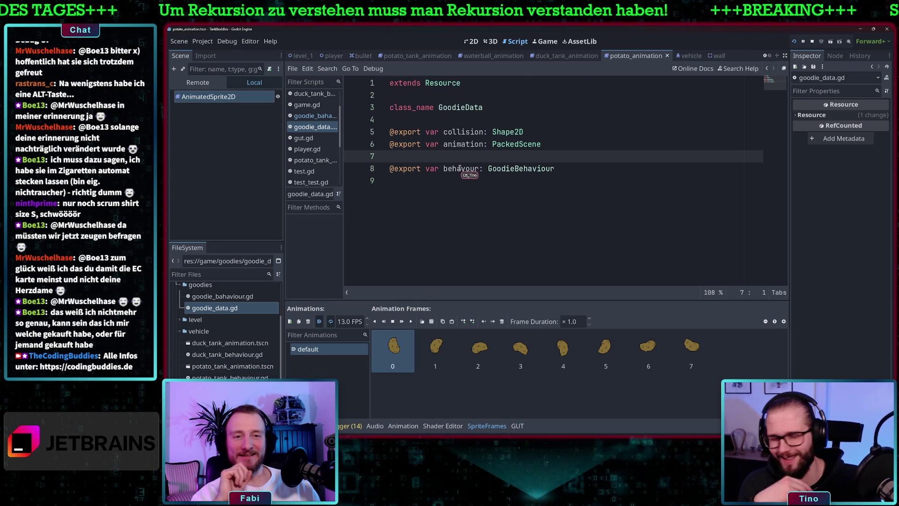
scroll(254, 365, up, 1)
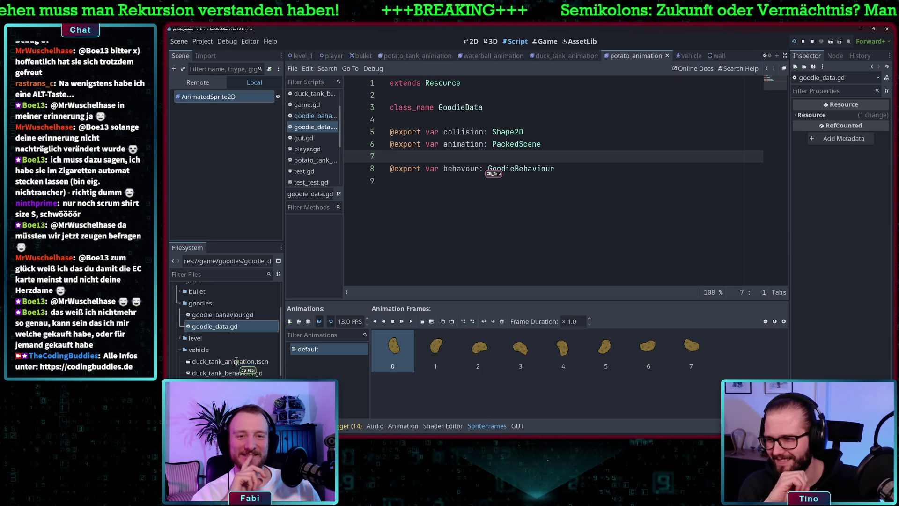
scroll(233, 370, down, 3)
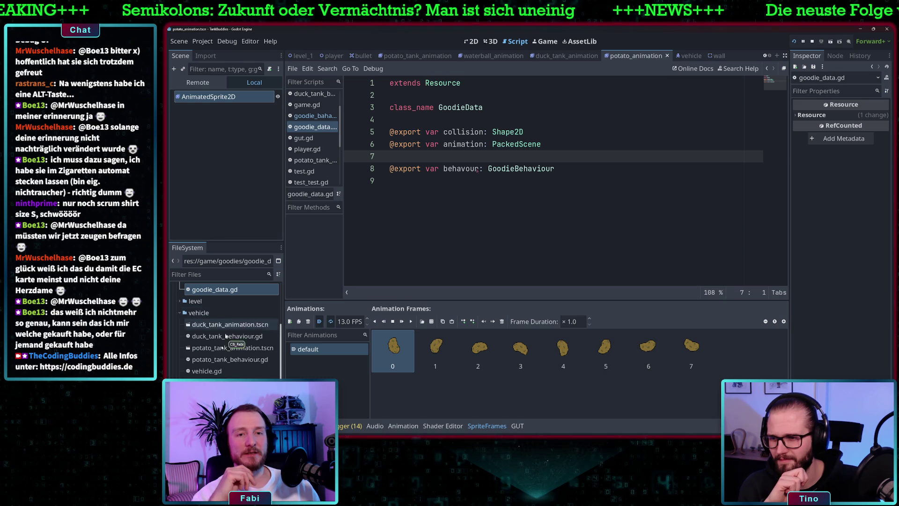
Open bullet.tscn from the bullet folder in the FileSystem dock
scroll(224, 337, up, 3)
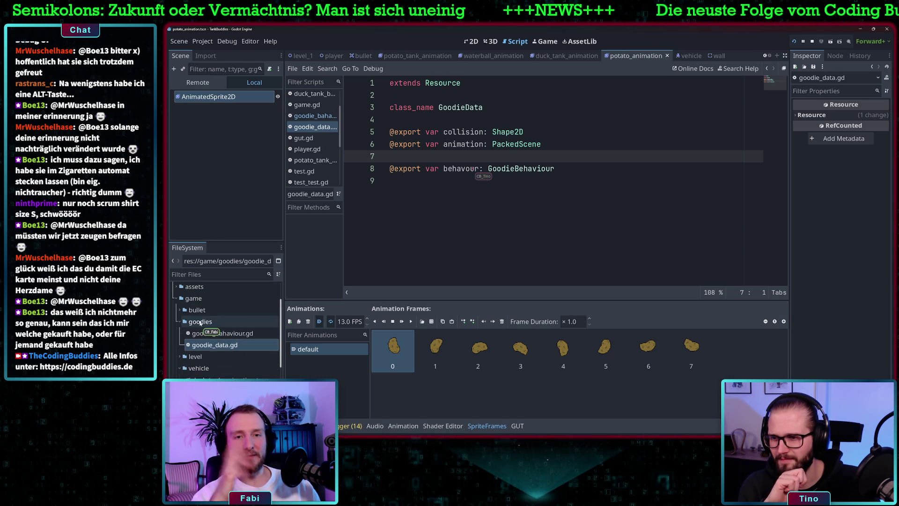
click(180, 322)
click(180, 309)
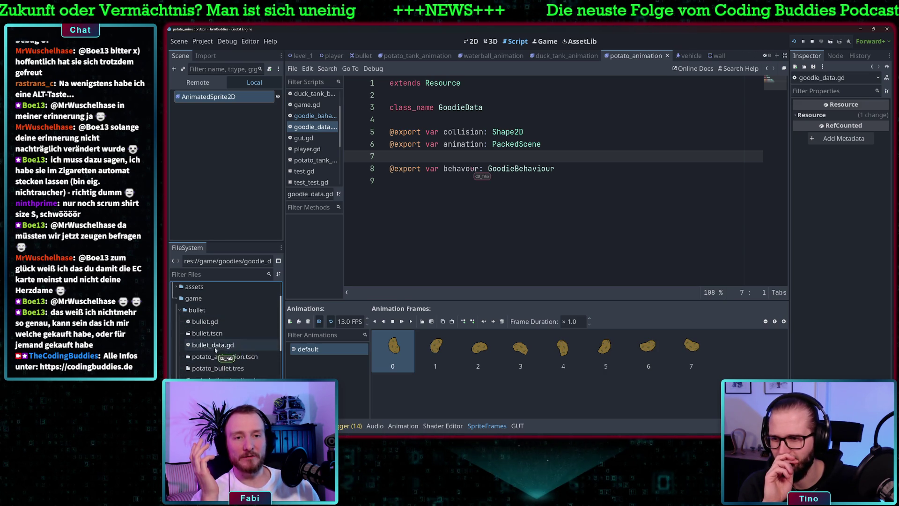
double_click(206, 333)
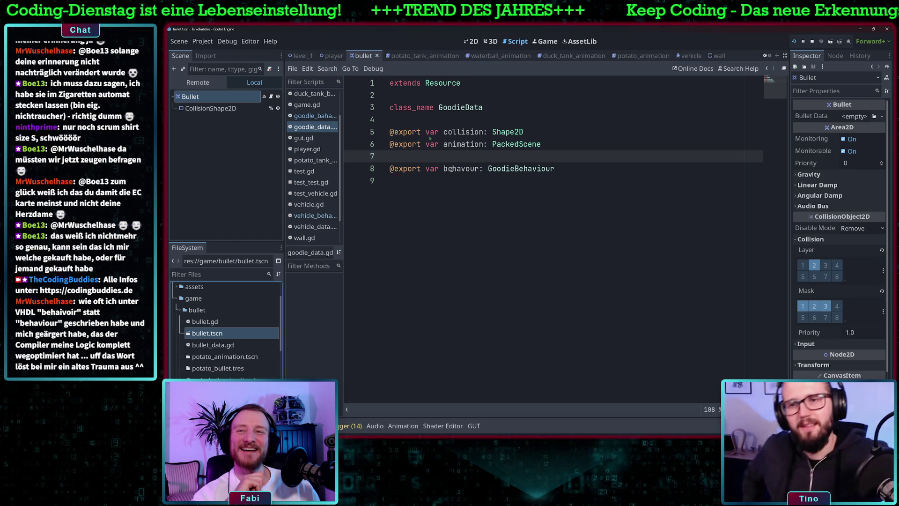
Correct line 8 so the property reads behaviour, then reopen the goodies folder's context menu
click(456, 171)
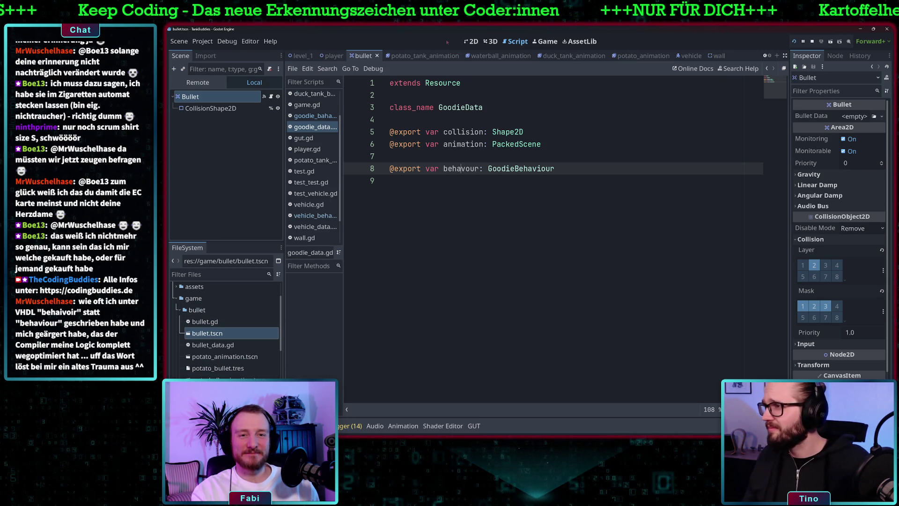
right_click(213, 389)
mouse_move(287, 270)
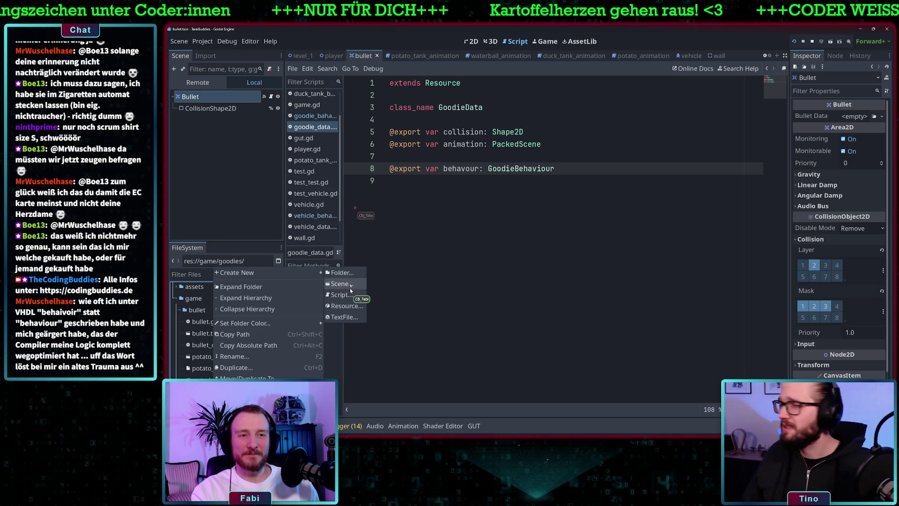
key(Escape)
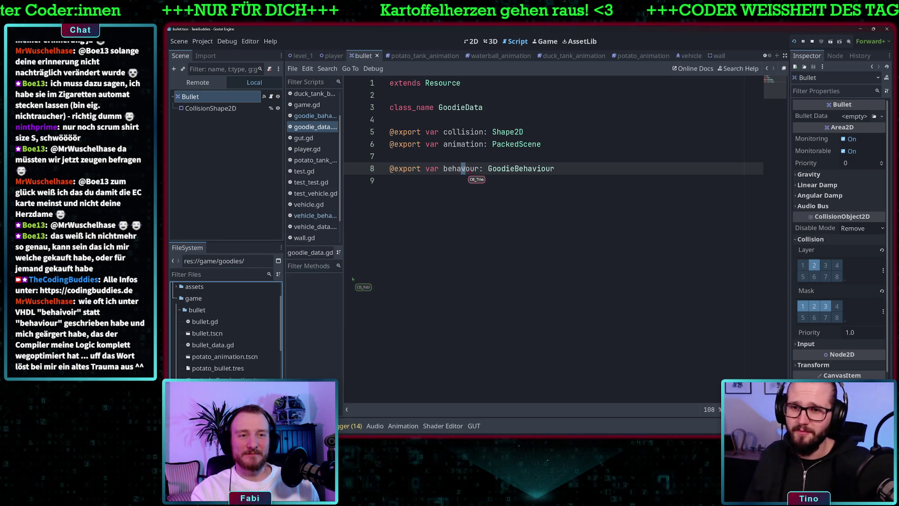
text(i)
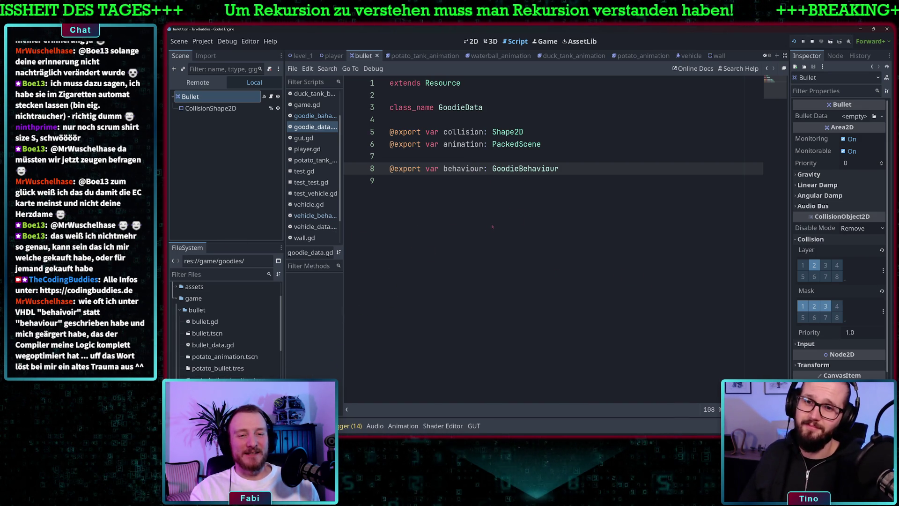
scroll(225, 332, down, 1)
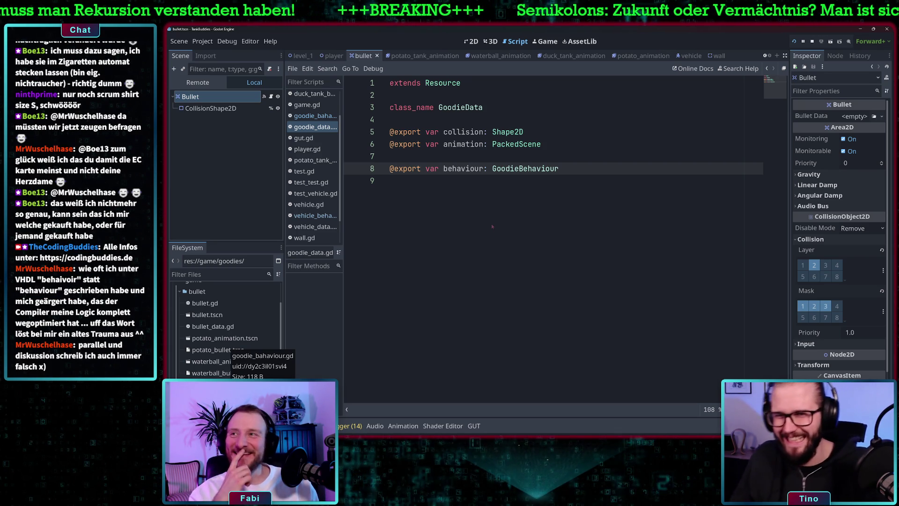
right_click(212, 271)
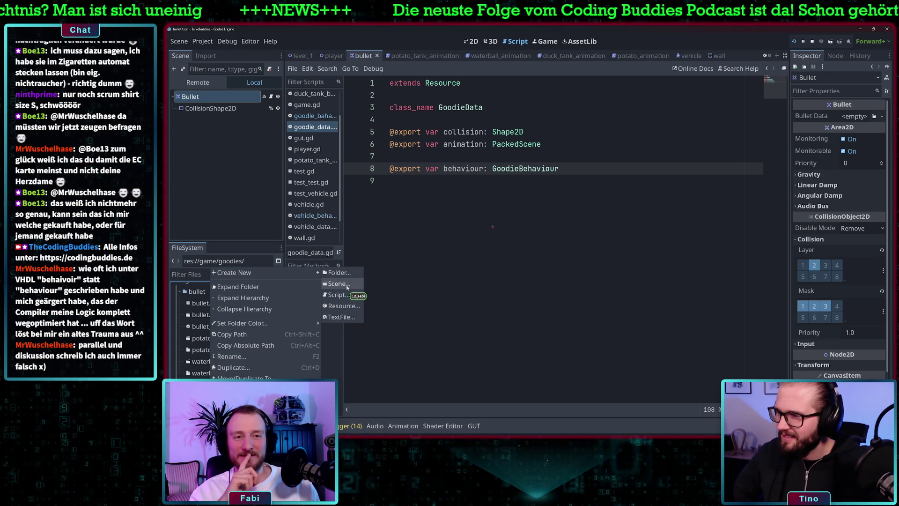
Create a new 2D scene named goodie in the goodies folder
click(348, 284)
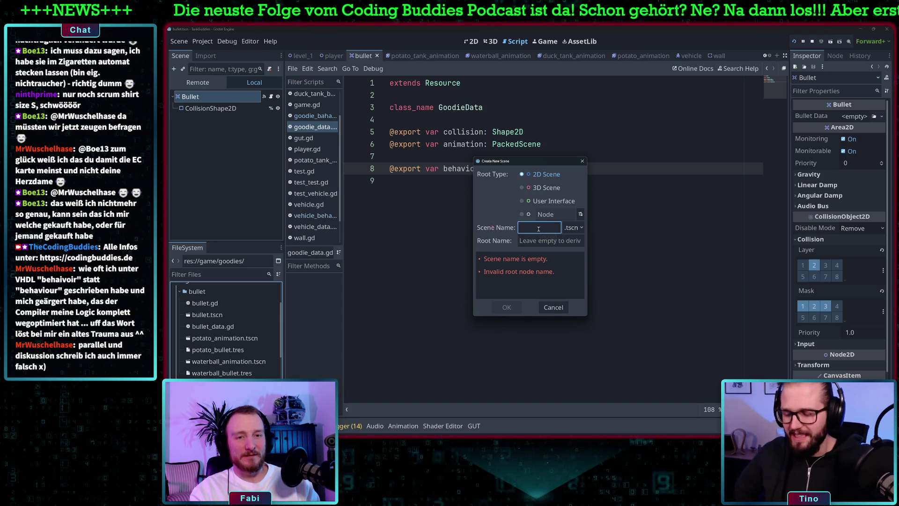
text(good)
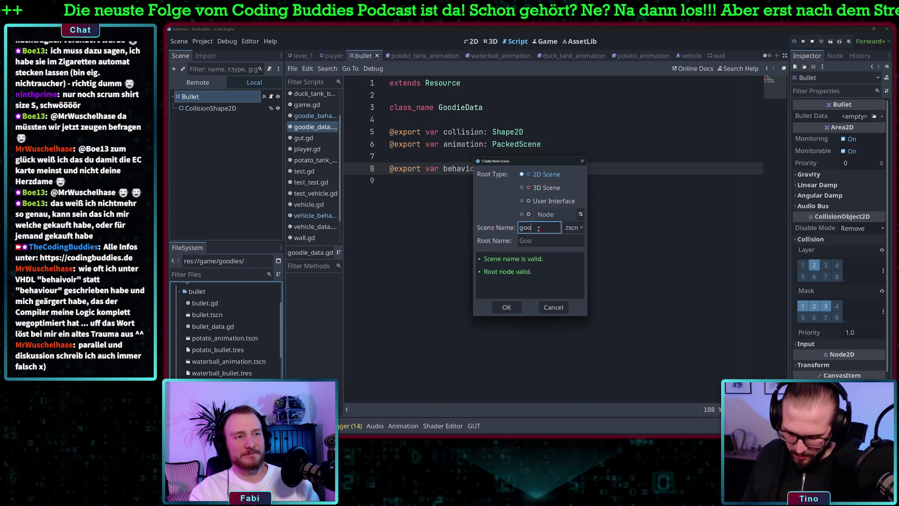
text(ie_t)
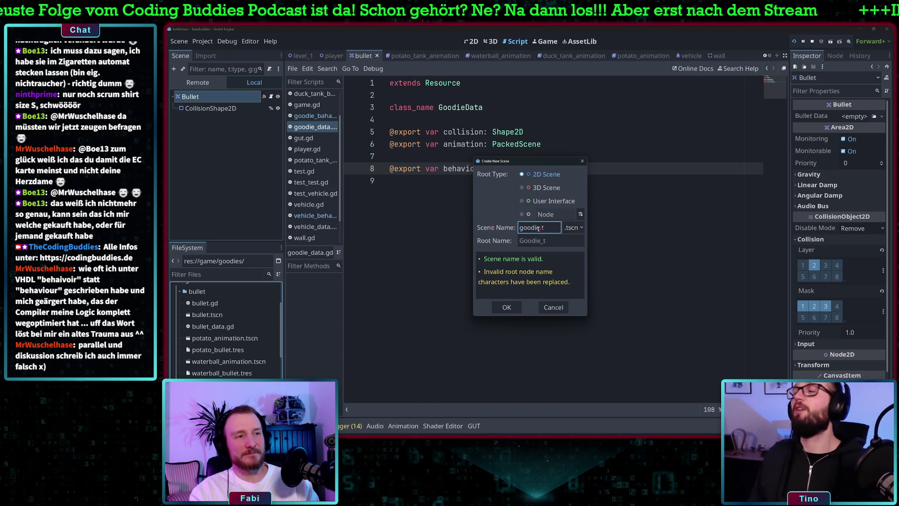
key(BackSpace)
key(BackSpace)
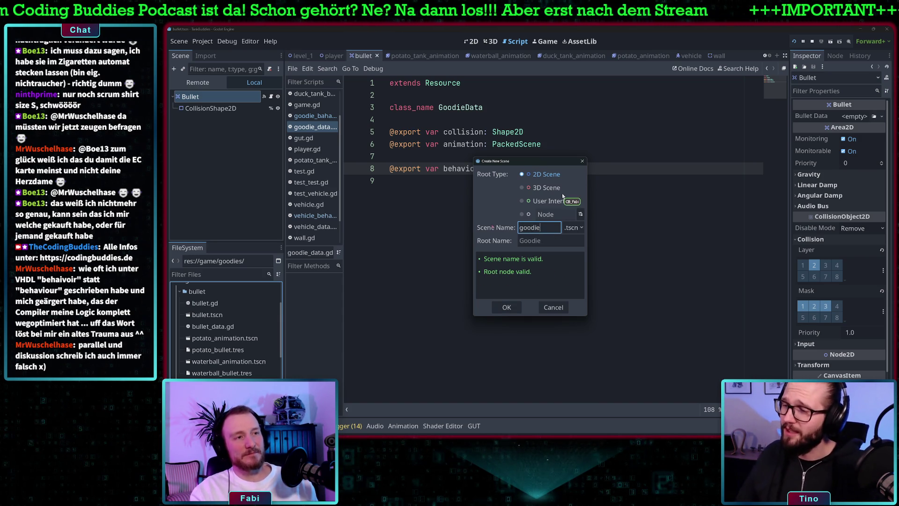
click(515, 307)
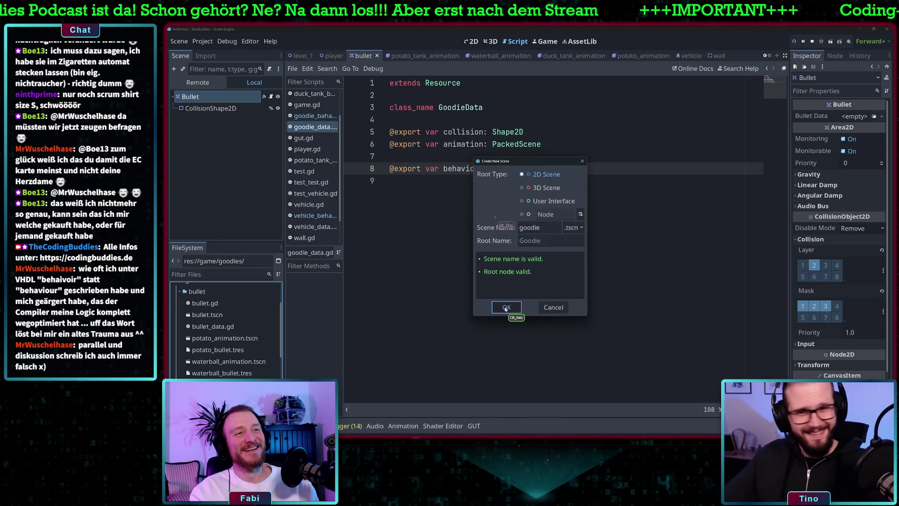
Change the Goodie root node's type from Node2D to Area2D
right_click(214, 96)
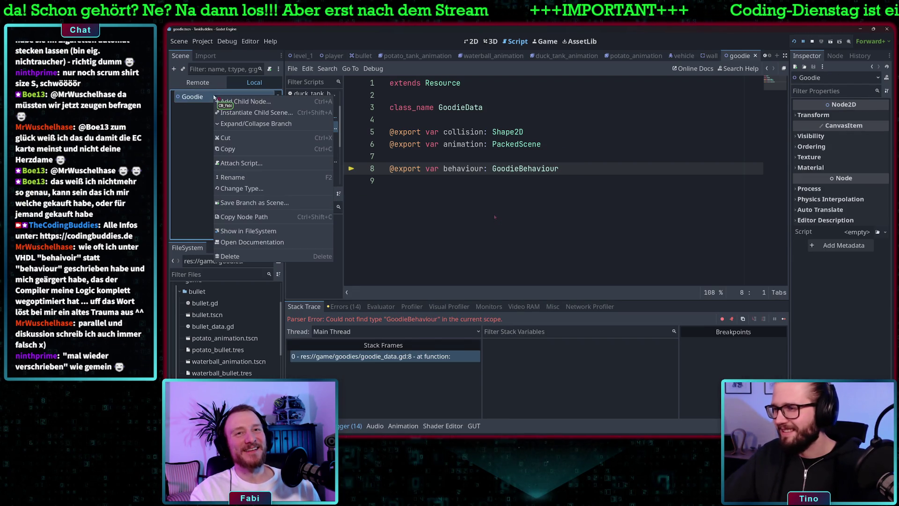
click(247, 188)
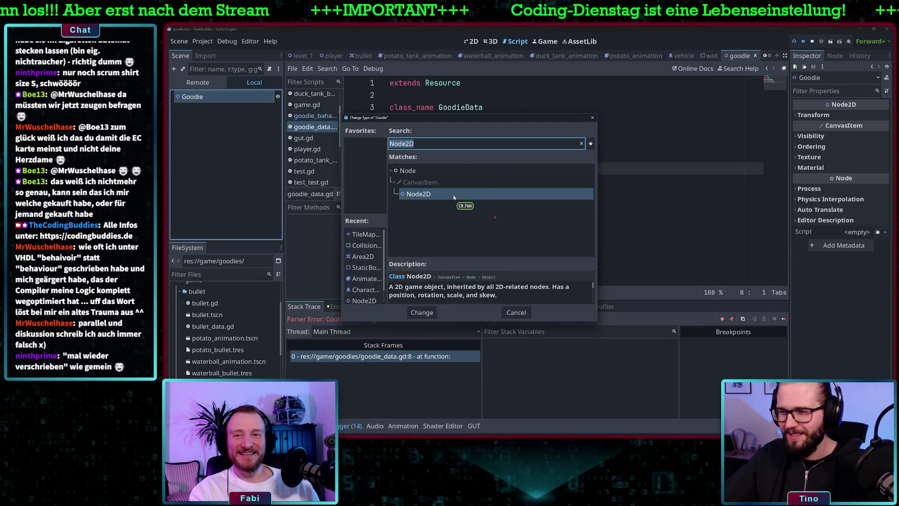
click(368, 257)
double_click(368, 257)
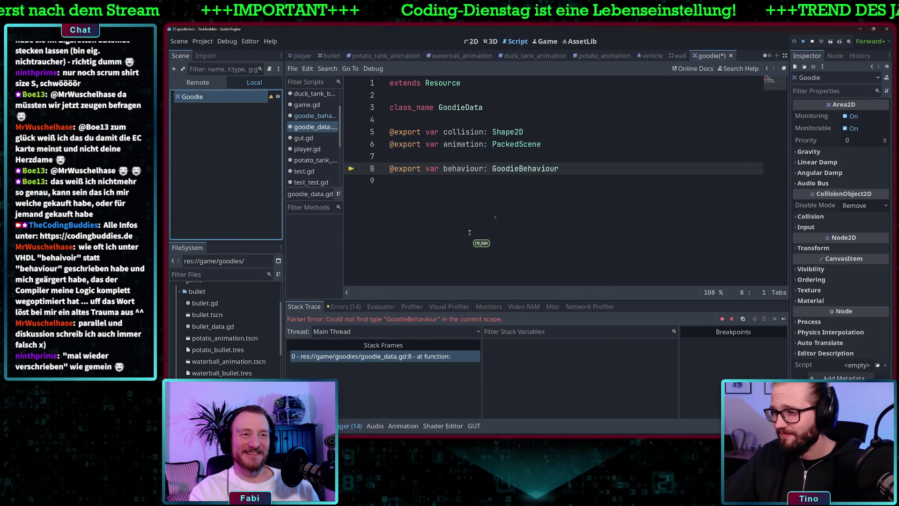
right_click(223, 98)
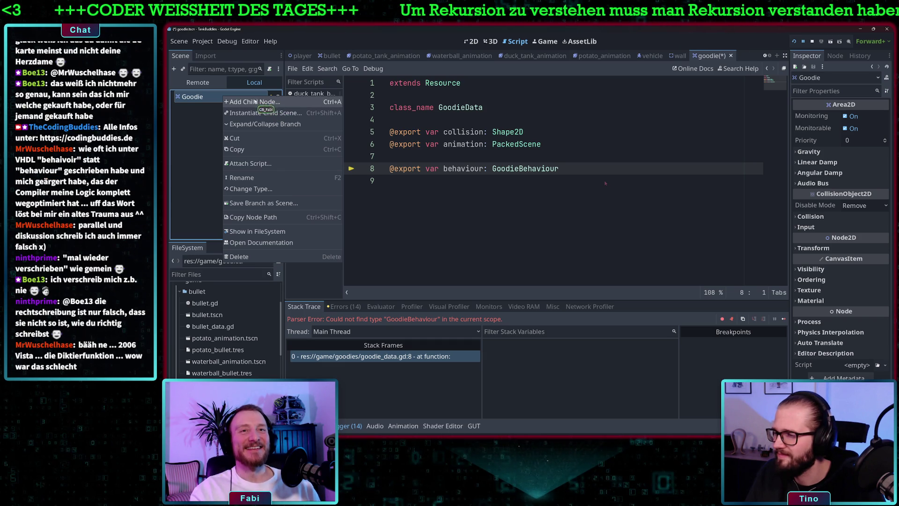
Add a CollisionShape2D child under the Goodie Area2D
click(262, 102)
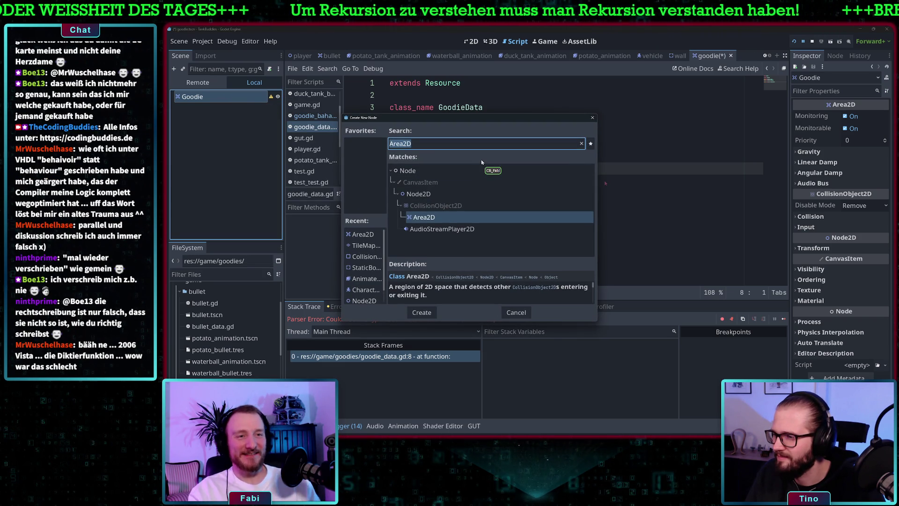
double_click(368, 257)
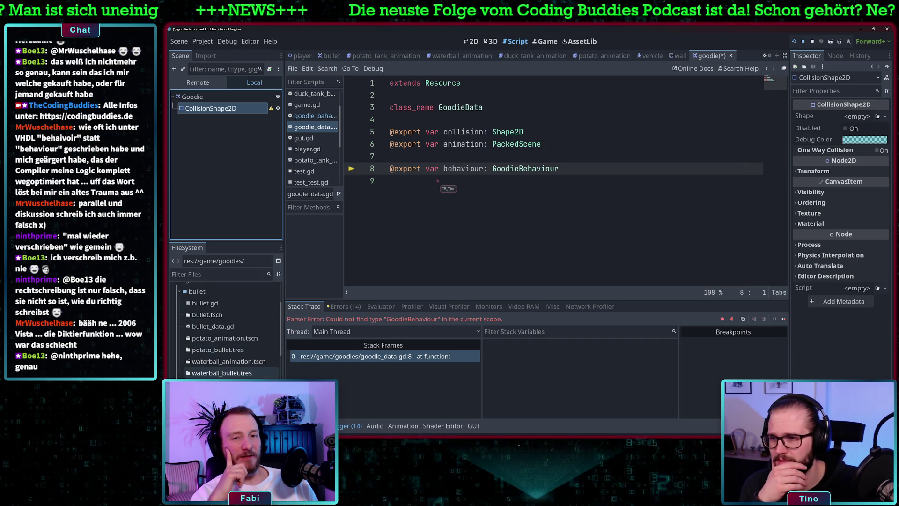
Create a new scene named bomb_animation in the goodies folder
right_click(288, 267)
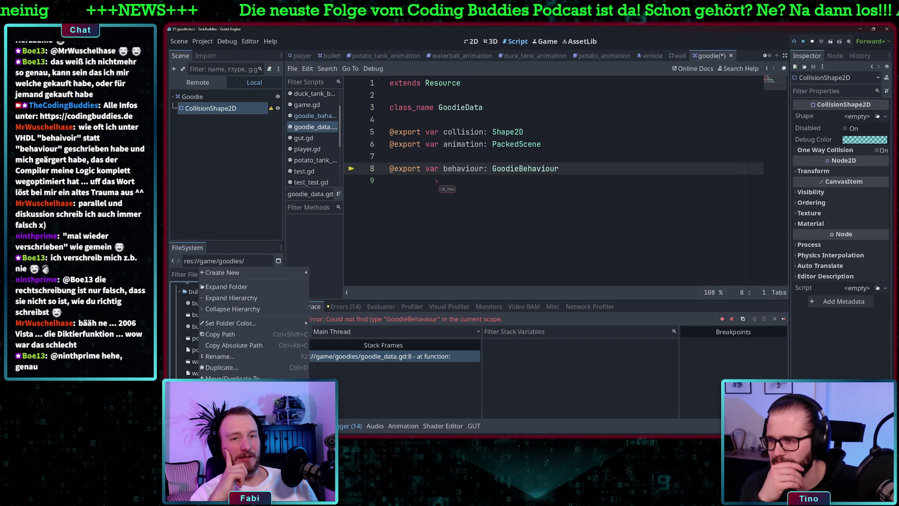
mouse_move(286, 275)
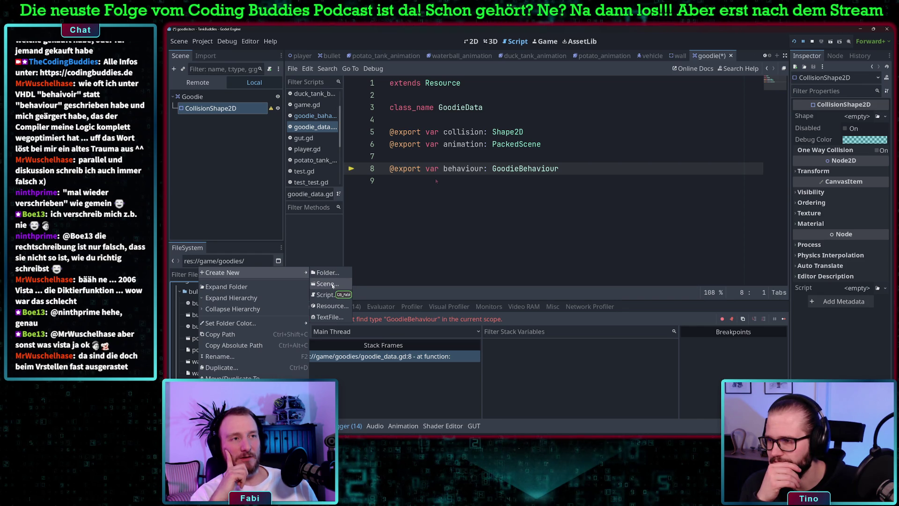
key(Escape)
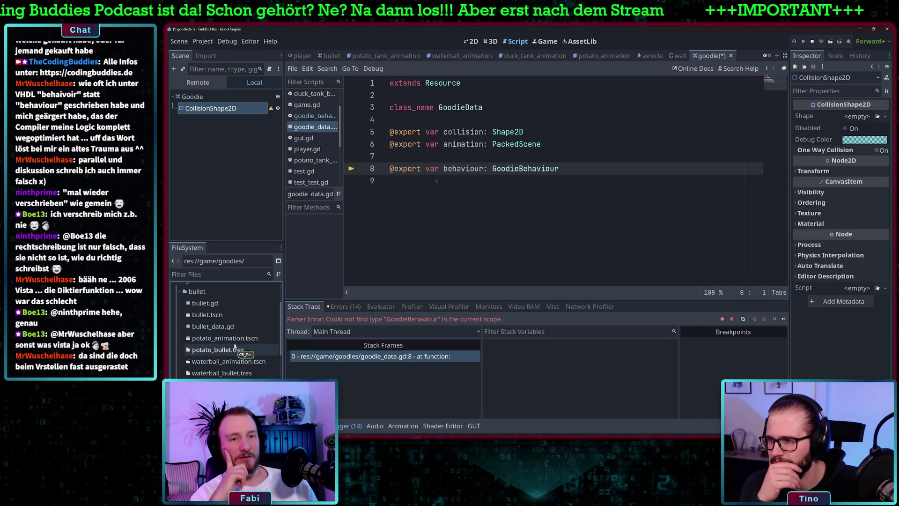
right_click(220, 373)
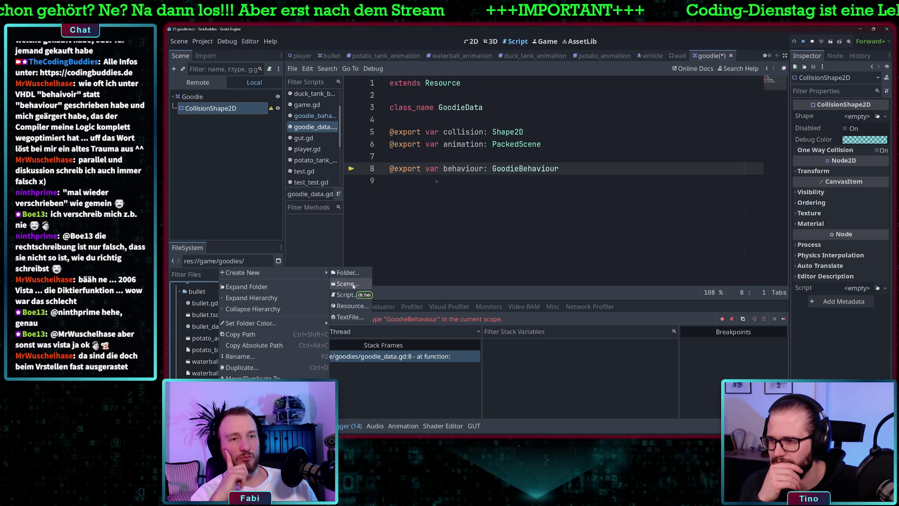
click(353, 285)
text(bomb_animati)
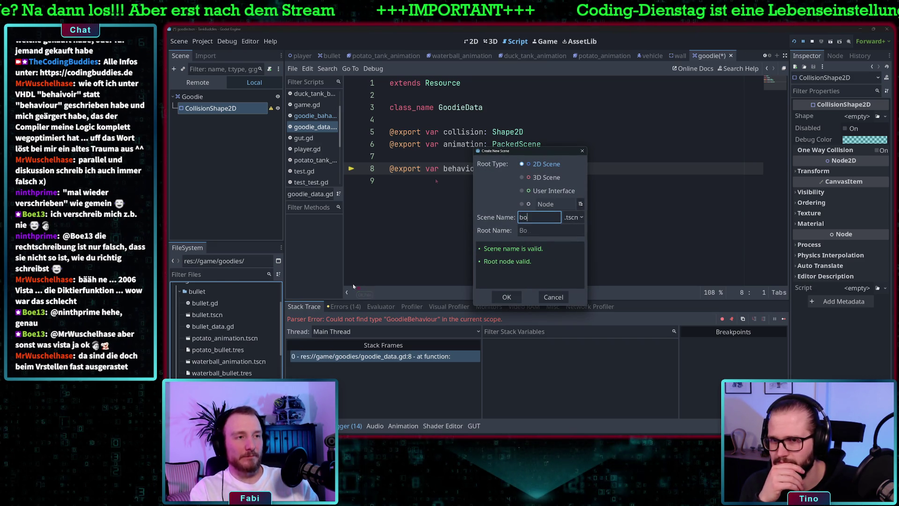
text(on)
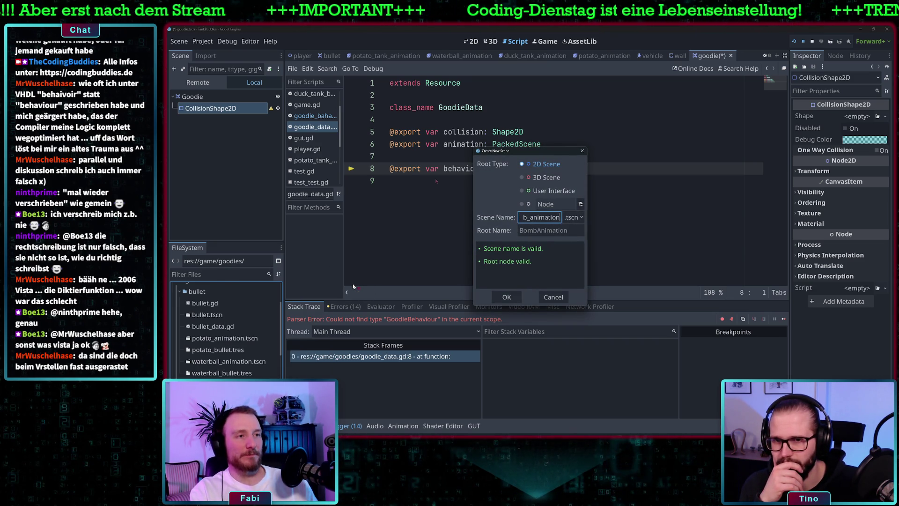
click(508, 297)
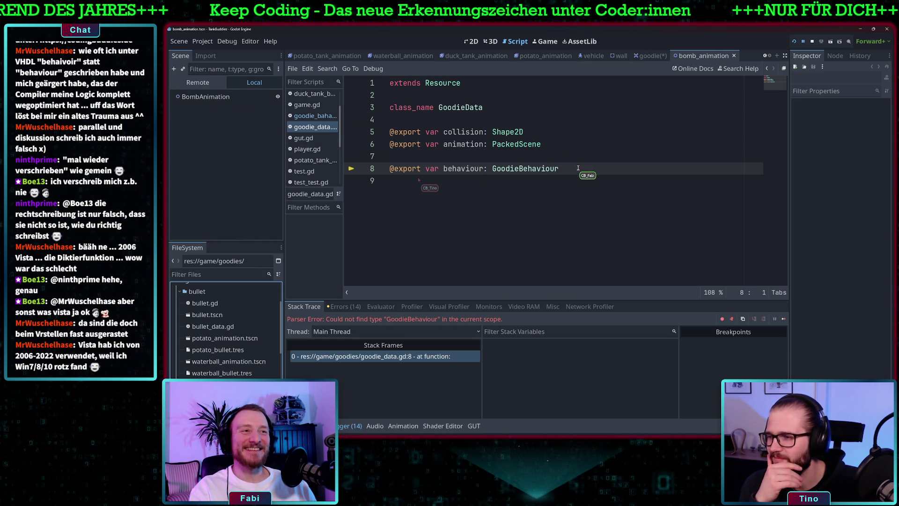
click(589, 171)
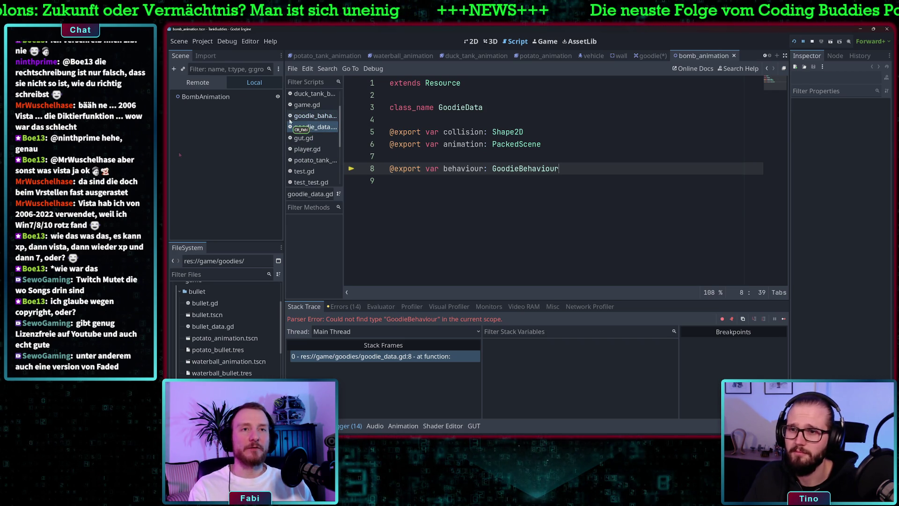
drag(284, 121, 277, 121)
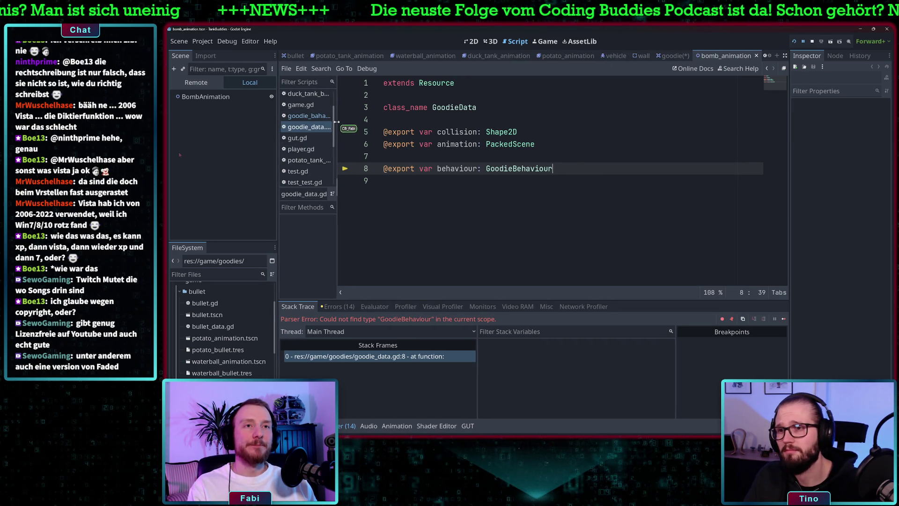
drag(337, 122, 347, 122)
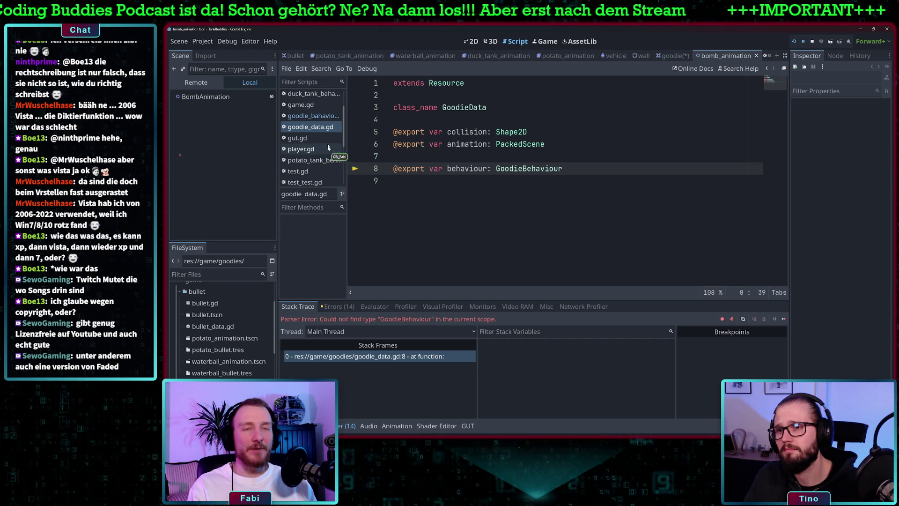
click(226, 97)
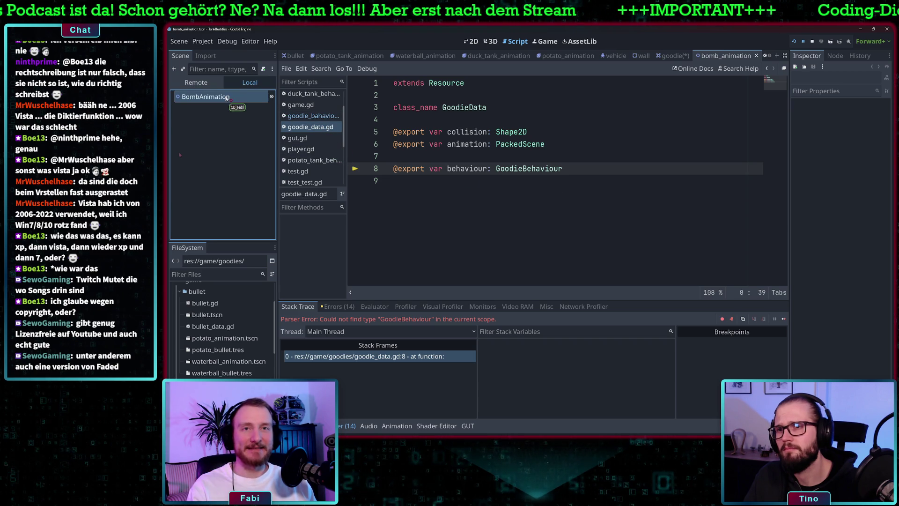
double_click(227, 340)
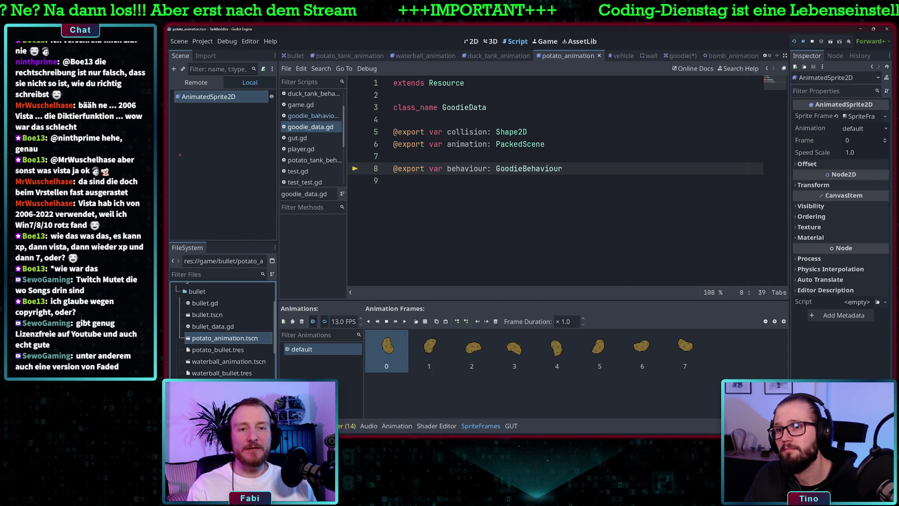
click(726, 55)
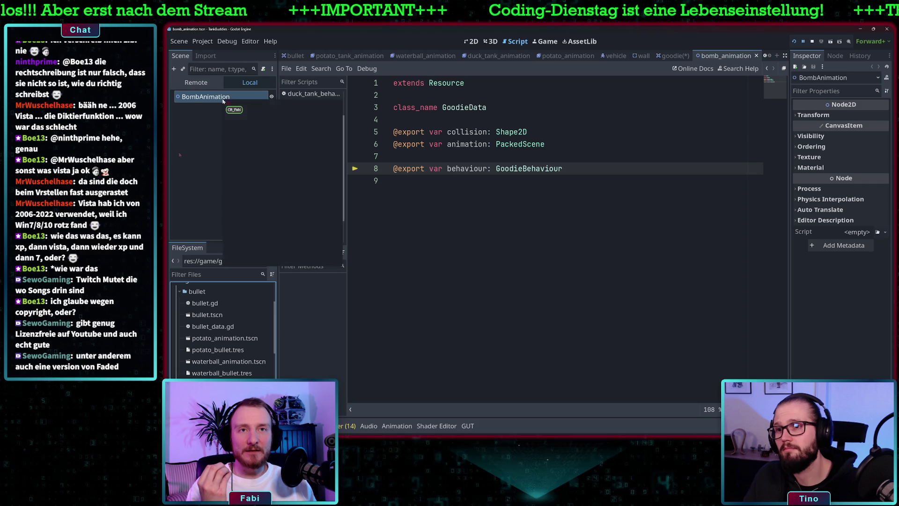
Change the BombAnimation root node's type to AnimatedSprite2D
right_click(223, 99)
click(261, 195)
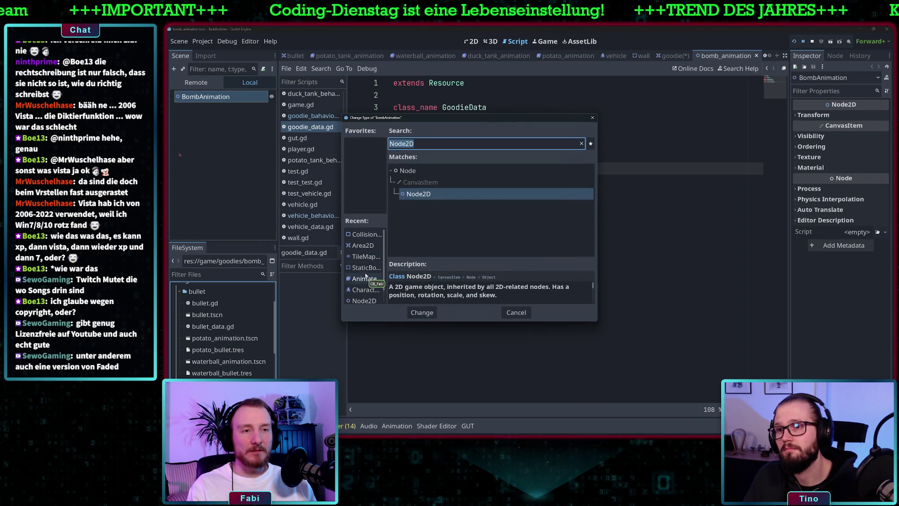
click(367, 281)
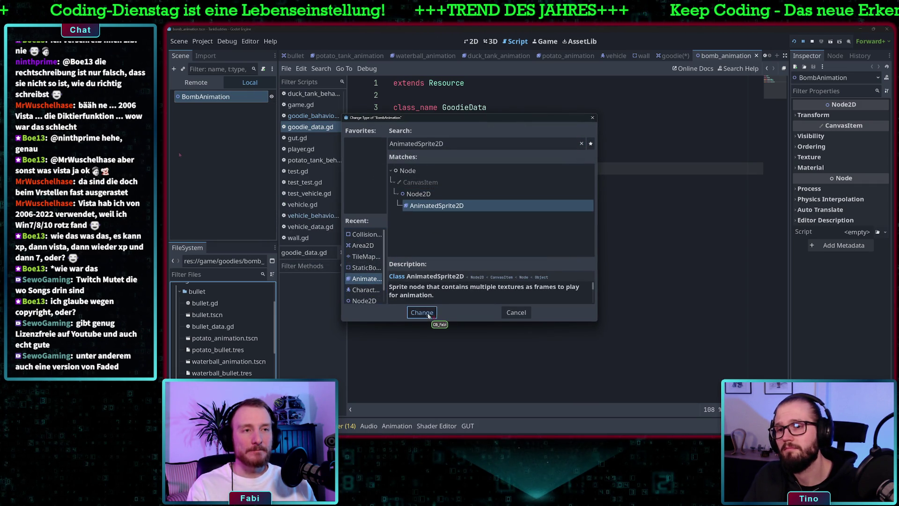
click(424, 312)
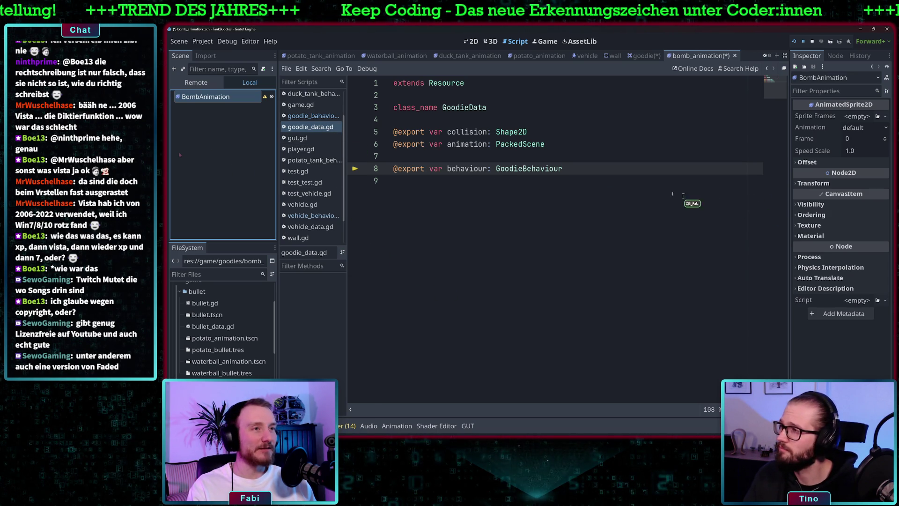
Assign a new SpriteFrames resource to Sprite Frames and open it for editing
click(602, 169)
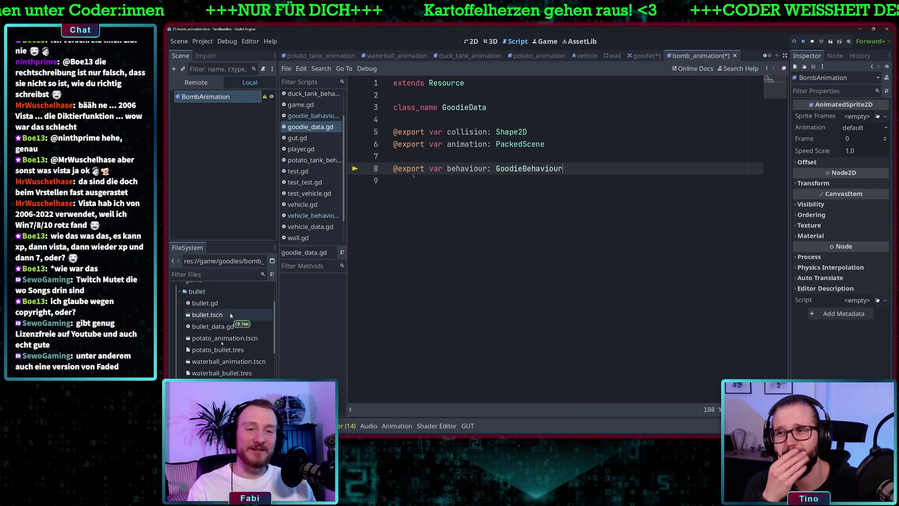
scroll(226, 376, down, 2)
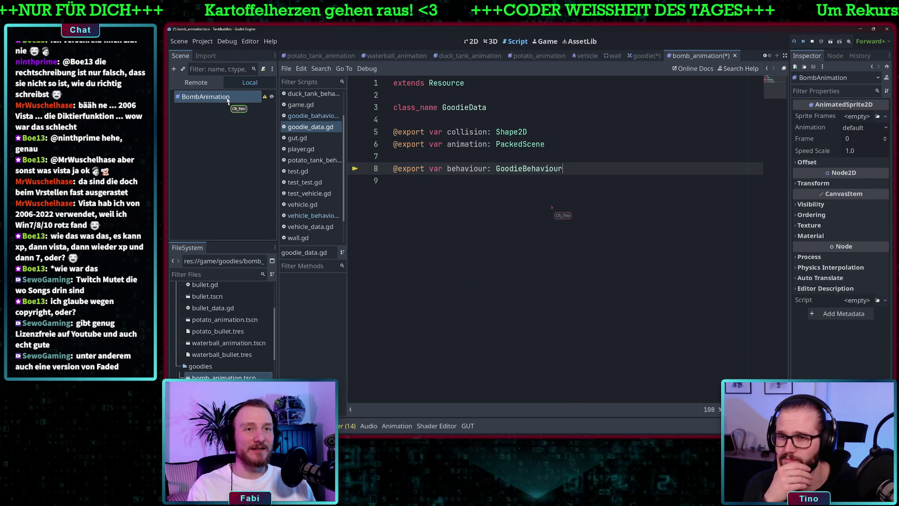
click(856, 117)
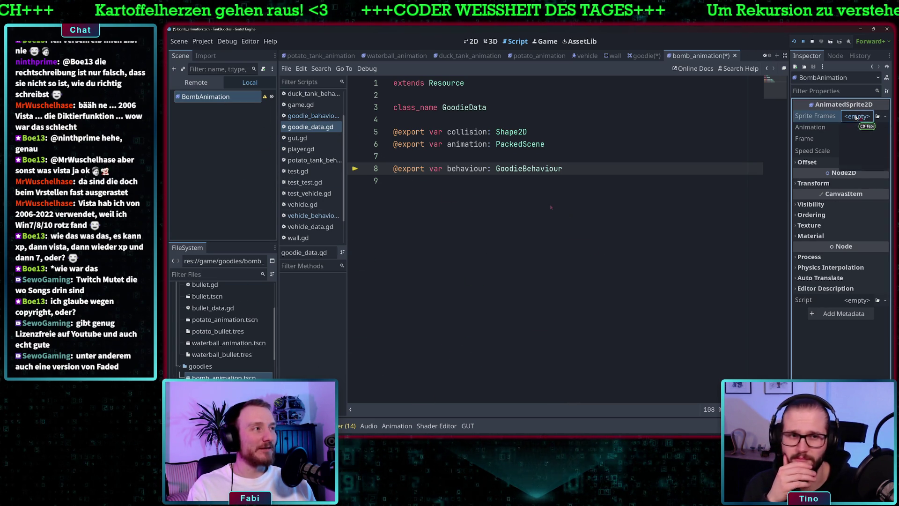
click(863, 142)
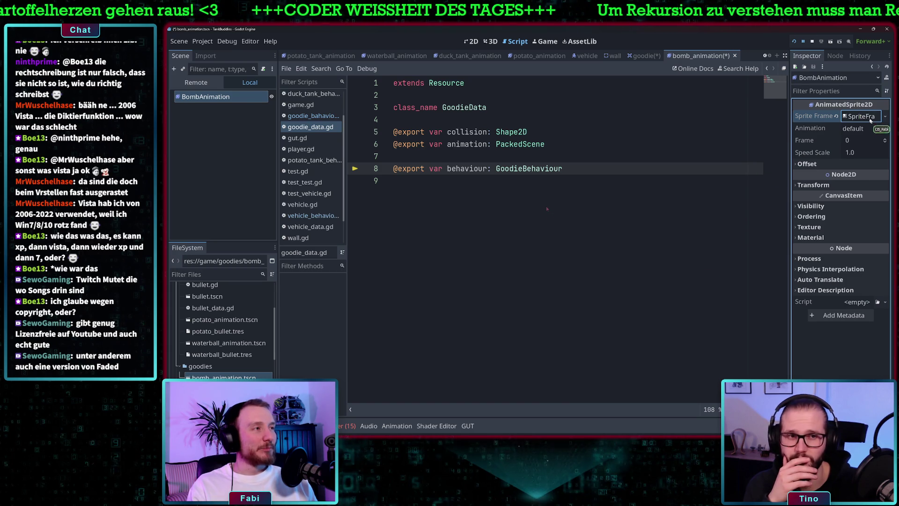
click(862, 116)
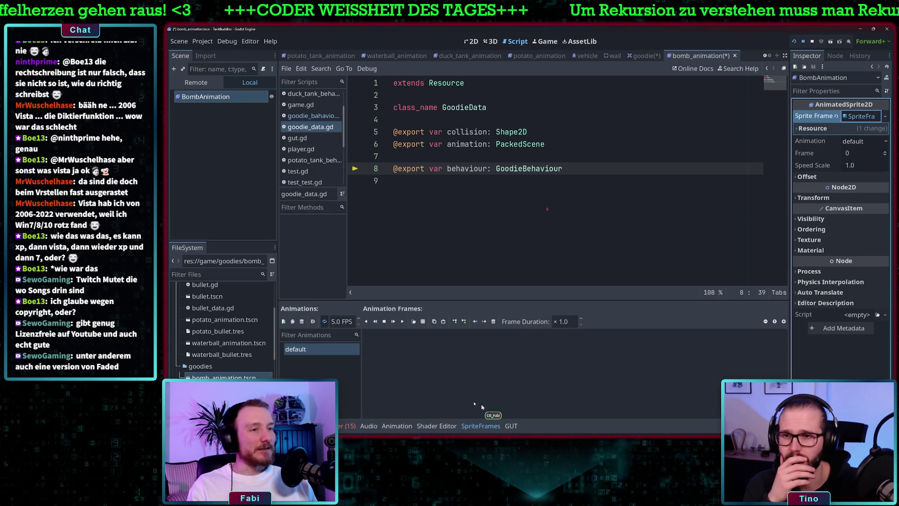
Add frames from a sprite sheet, browsing to res://assets and choosing waterball.png
click(413, 321)
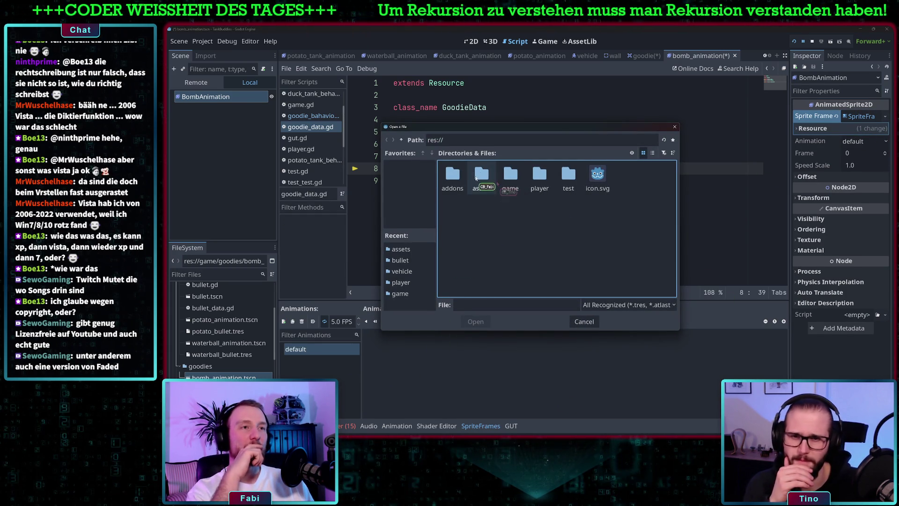
double_click(481, 177)
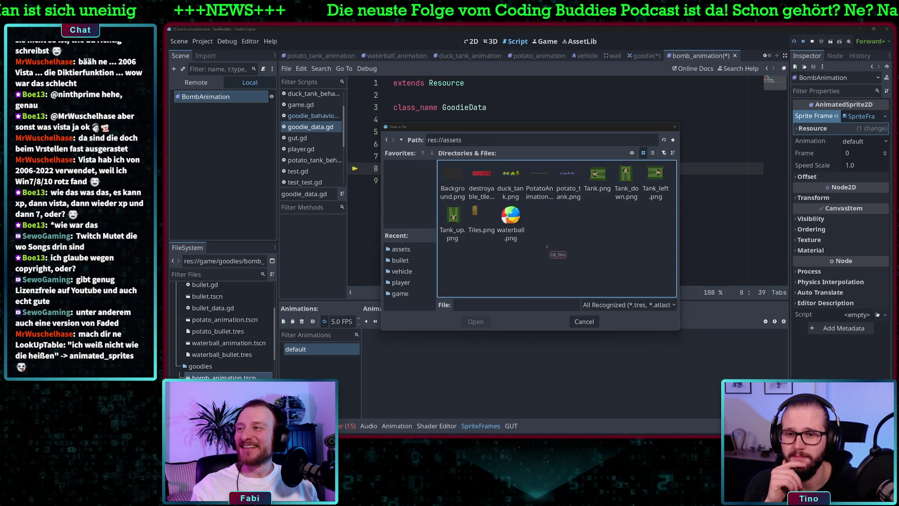
click(517, 223)
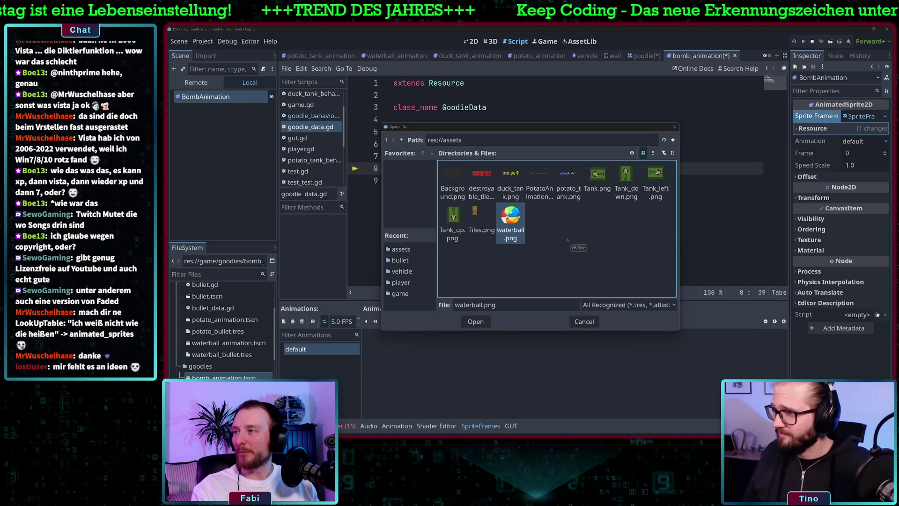
In Aseprite, zoom in on the bomb sprite's top-left corner and check the layer's visibility
key(alt+Tab)
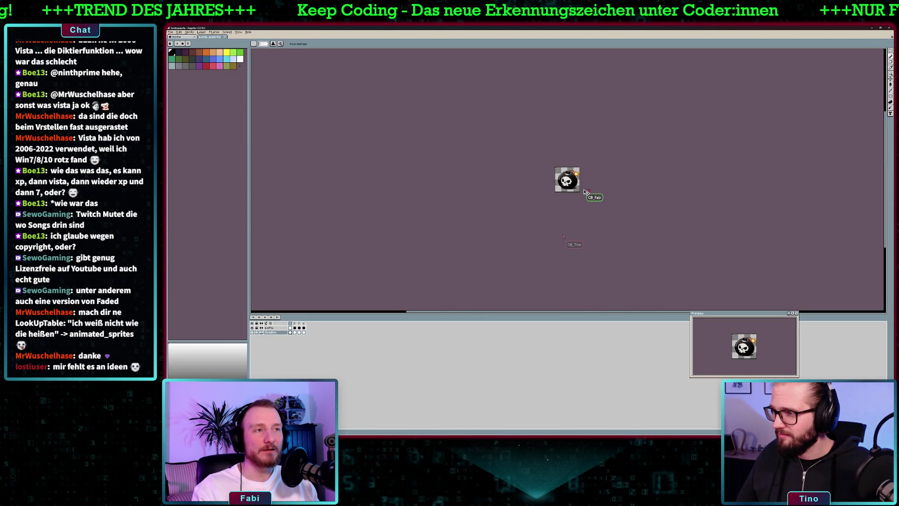
scroll(584, 189, up, 4)
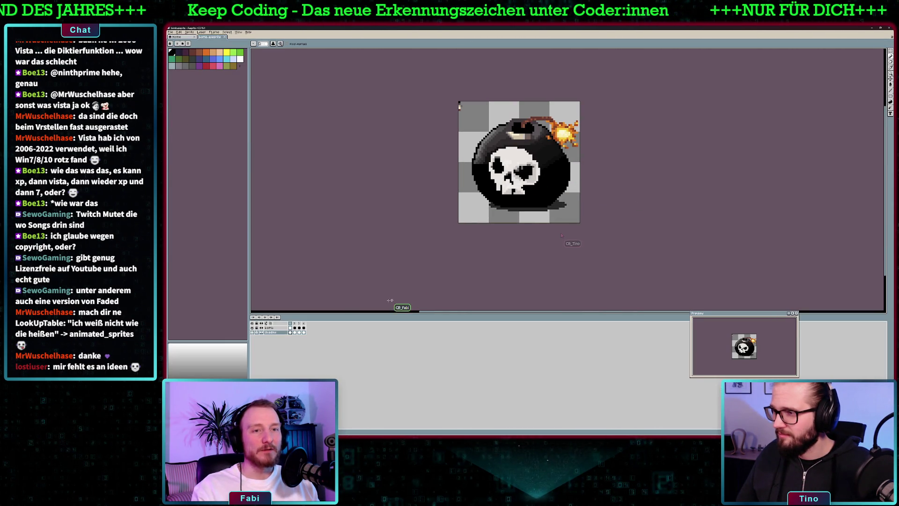
scroll(466, 101, down, 1)
scroll(466, 100, up, 3)
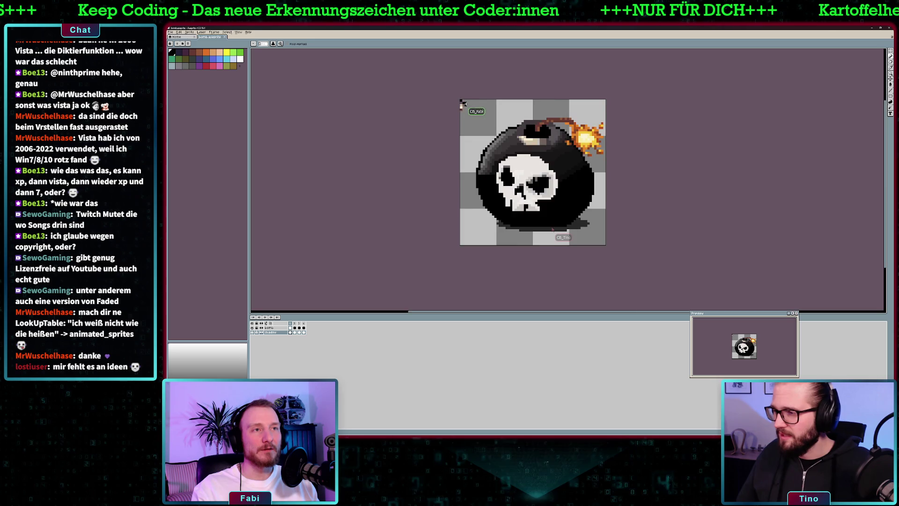
scroll(429, 176, up, 2)
scroll(429, 176, down, 2)
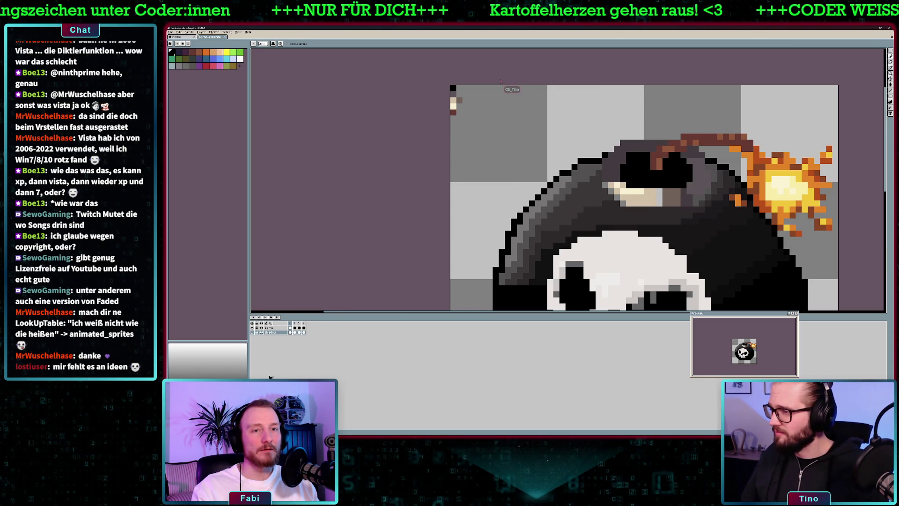
click(253, 332)
click(253, 332)
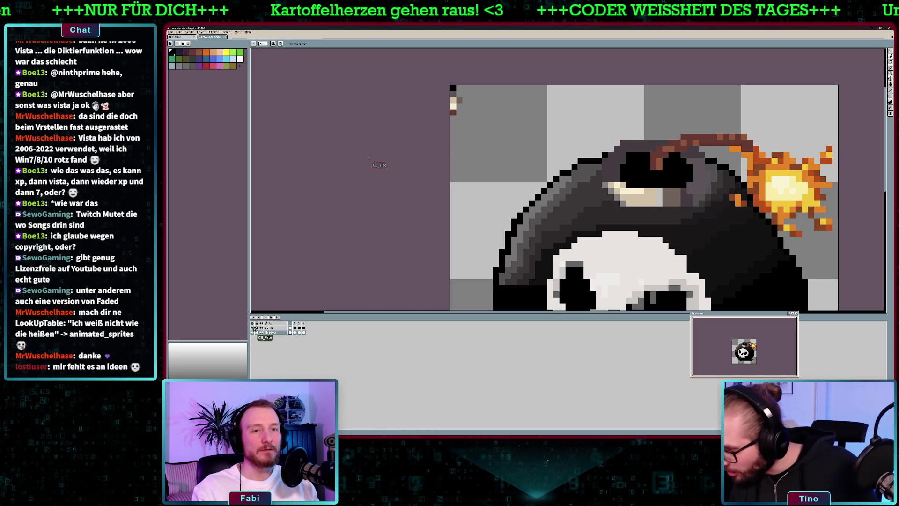
scroll(370, 178, down, 5)
scroll(539, 211, up, 3)
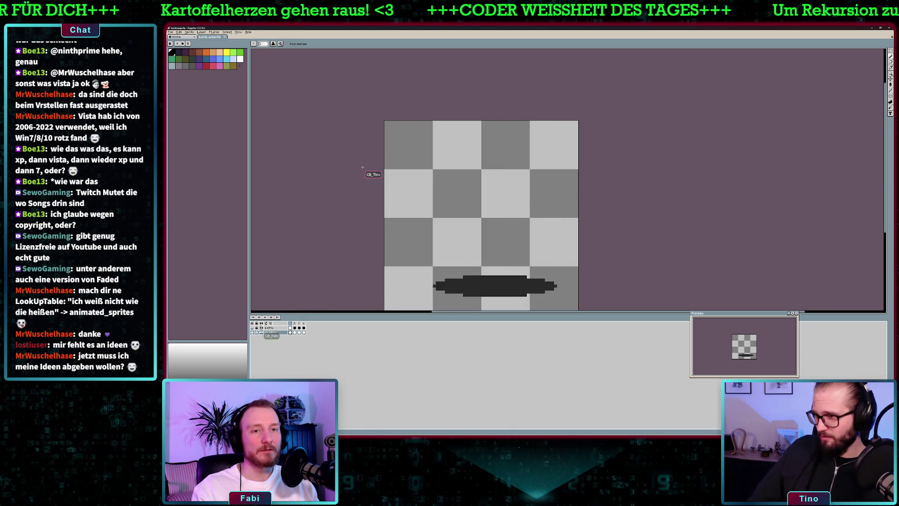
click(252, 327)
scroll(397, 129, down, 3)
scroll(392, 133, up, 5)
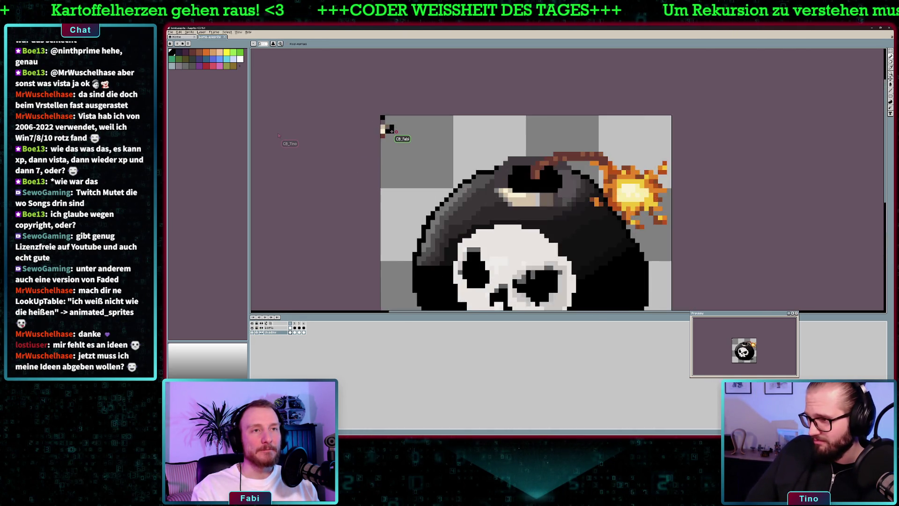
Clear the stray black and cream pixels at the corner, finishing with the Eraser
key(ctrl+z)
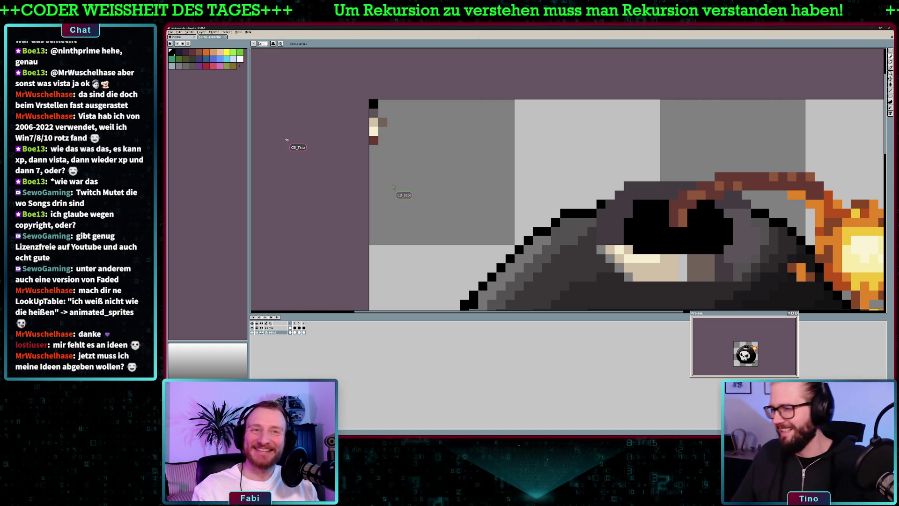
scroll(398, 152, down, 2)
scroll(398, 151, down, 1)
scroll(398, 151, up, 1)
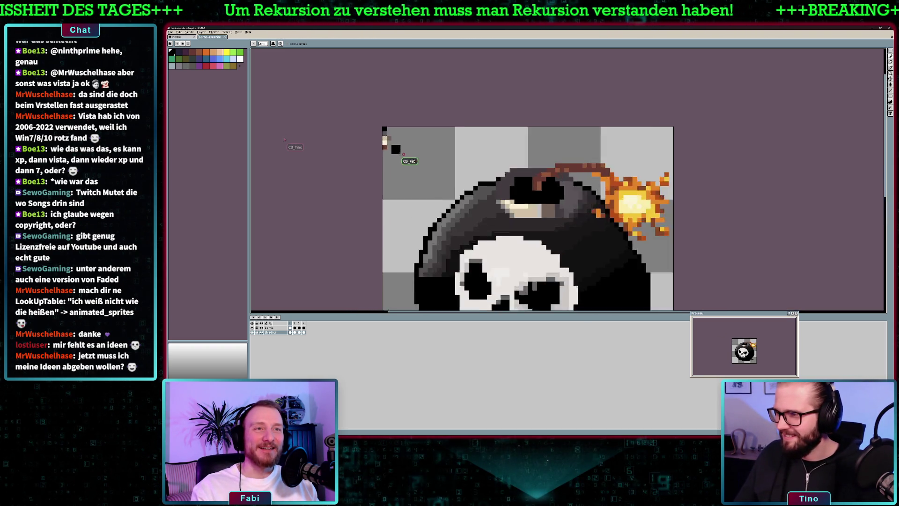
scroll(379, 123, up, 2)
key(ctrl+z)
key(ctrl+z)
key(ctrl+z)
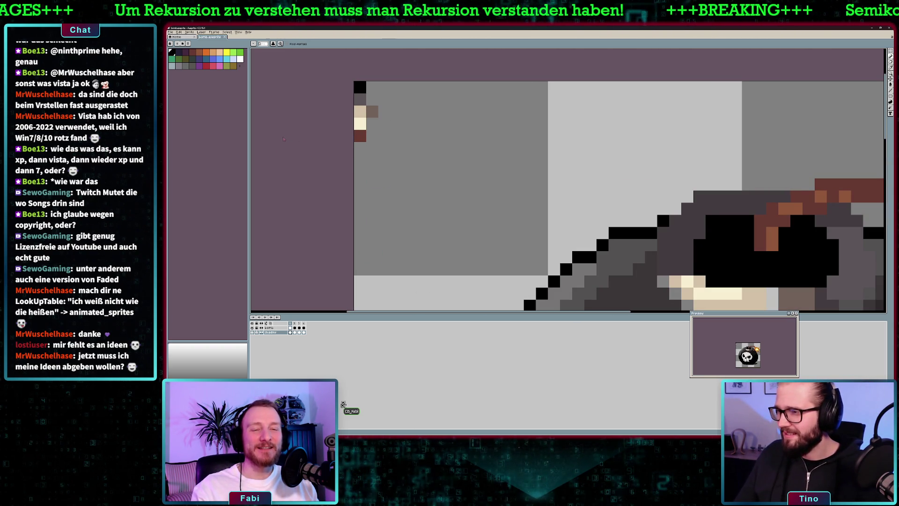
scroll(388, 187, down, 3)
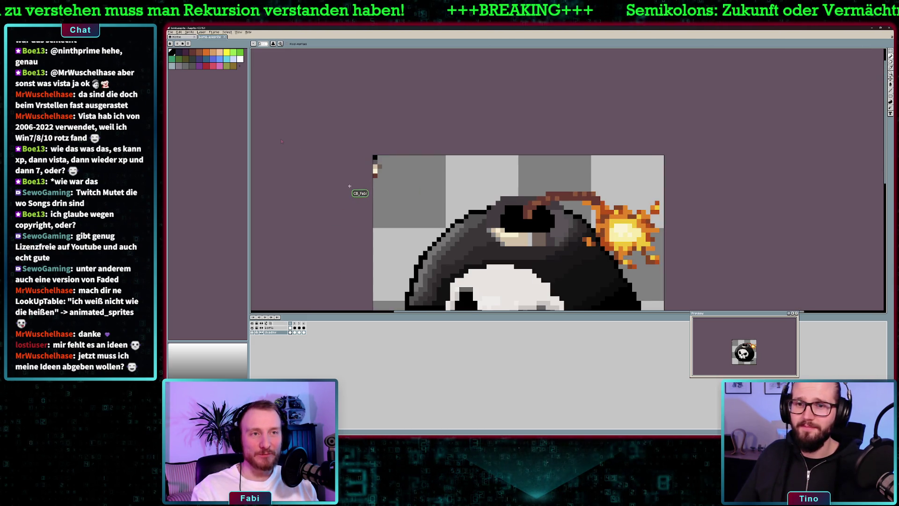
key(e)
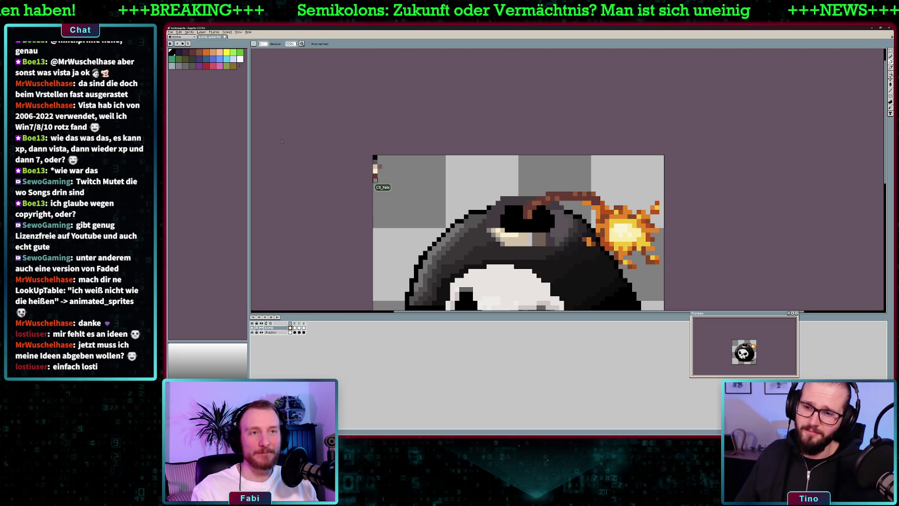
drag(375, 172, 379, 158)
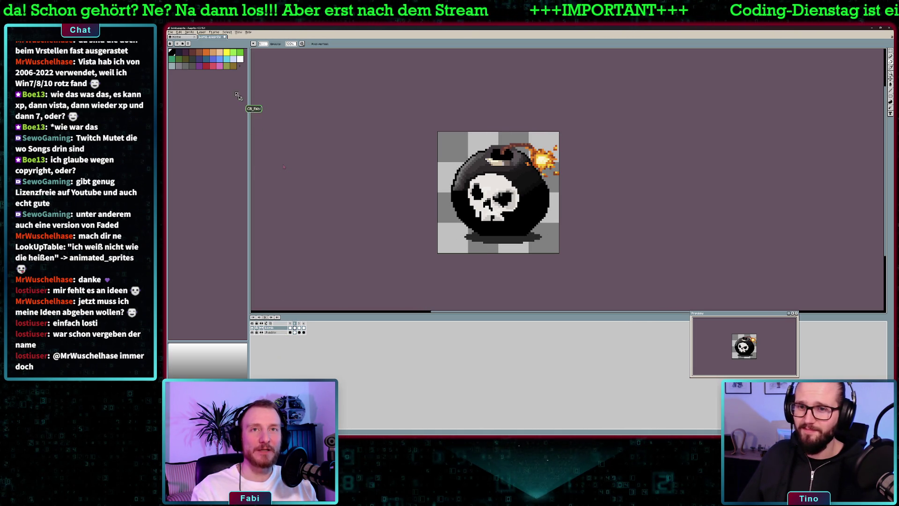
Export the four bomb frames as a single-row sprite sheet
click(171, 32)
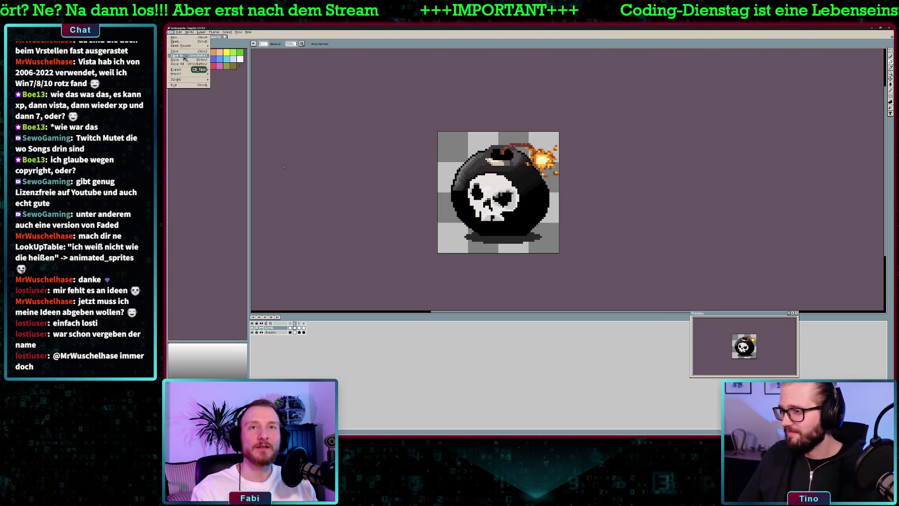
click(181, 55)
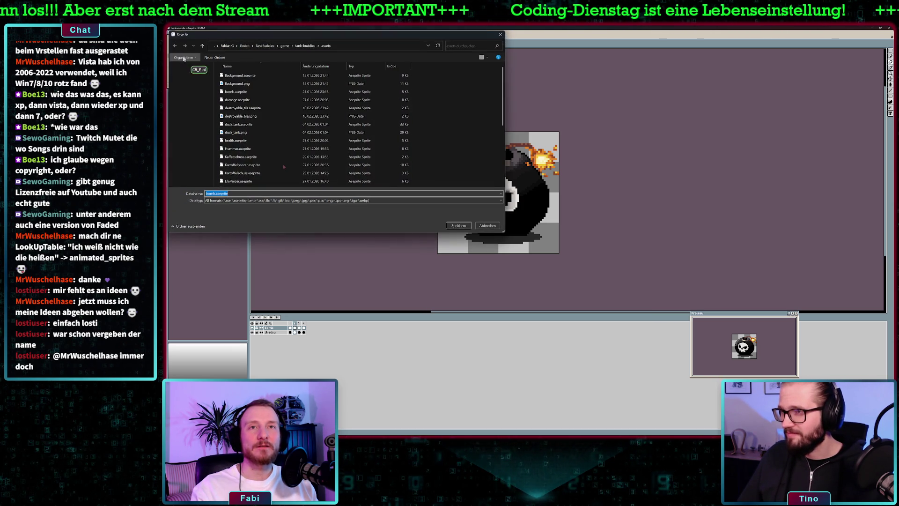
key(Escape)
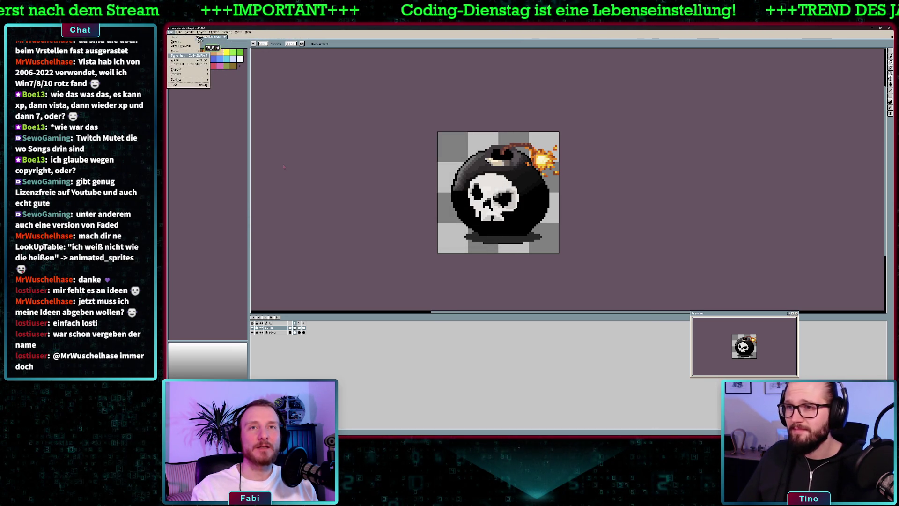
click(170, 32)
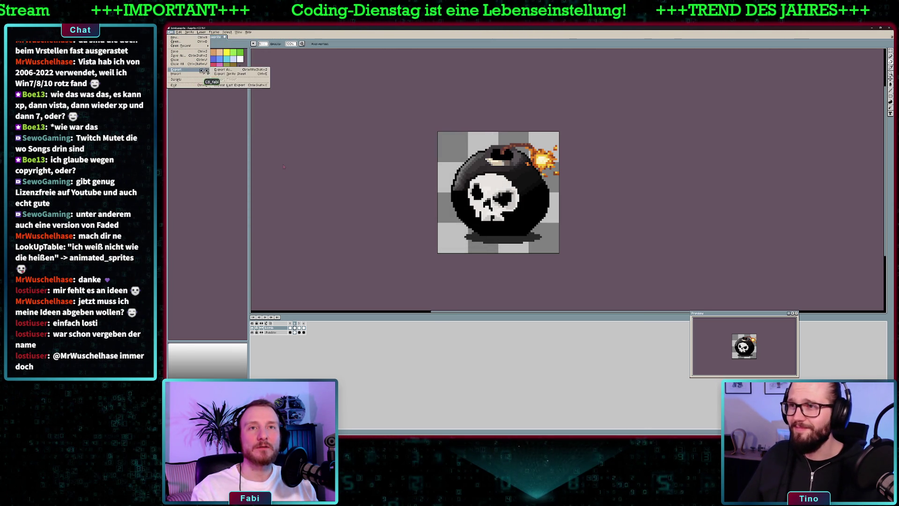
click(256, 79)
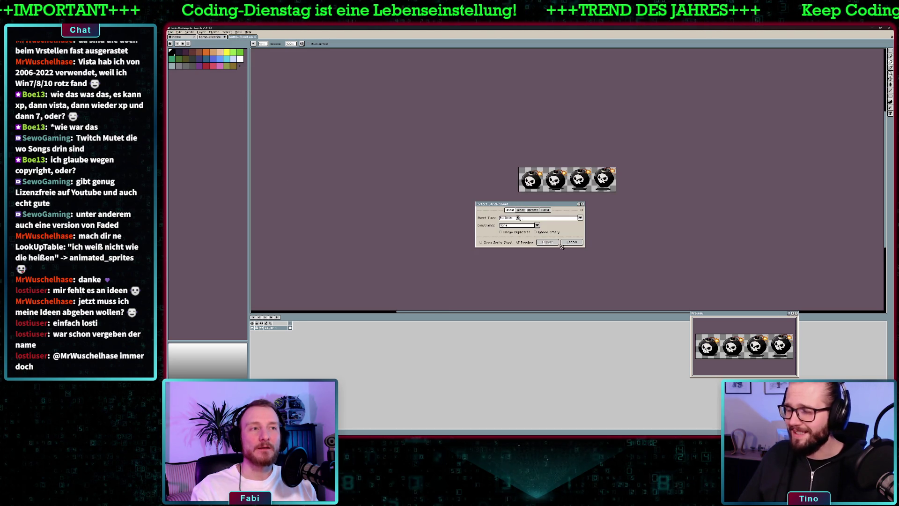
click(542, 242)
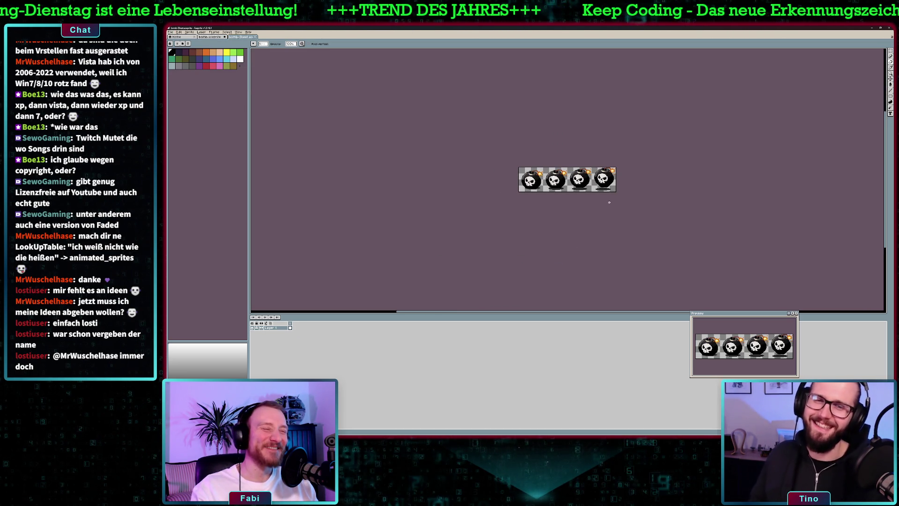
scroll(610, 202, down, 4)
scroll(605, 197, up, 6)
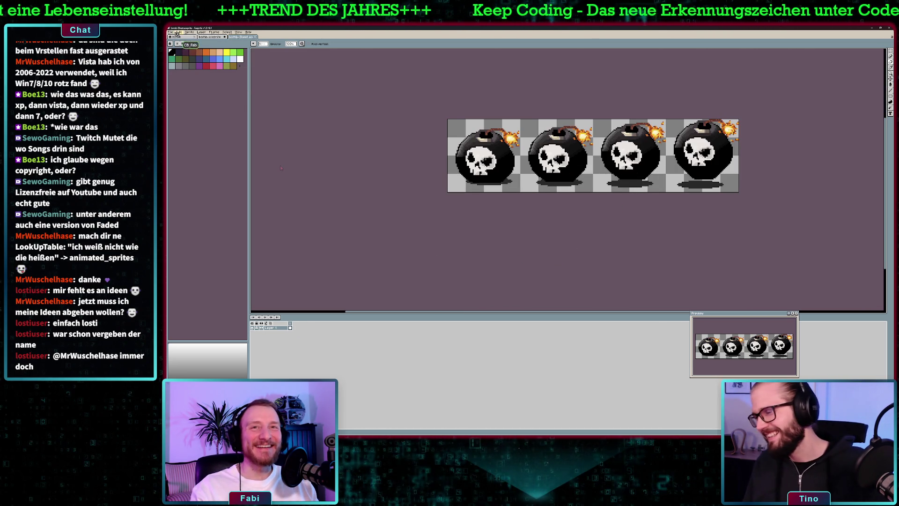
Save the sheet as bomb_sheet.png in the assets folder
click(176, 32)
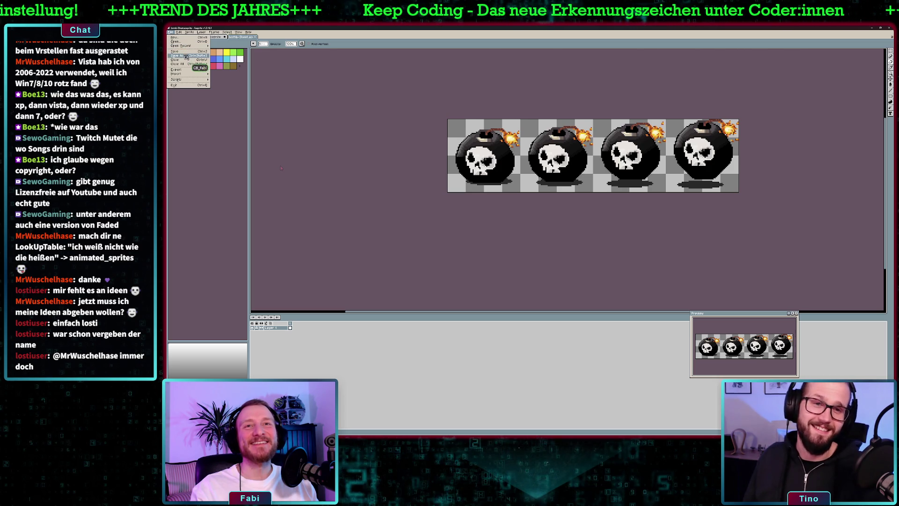
click(186, 57)
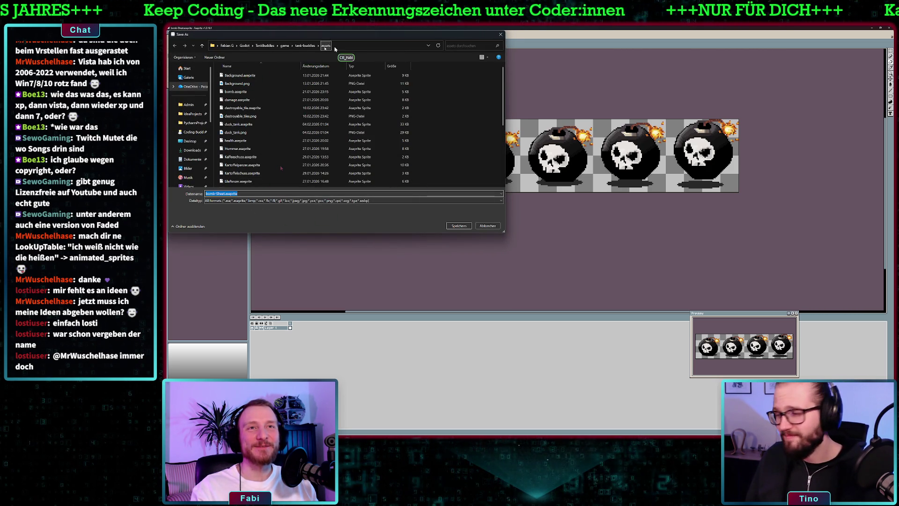
scroll(257, 149, down, 2)
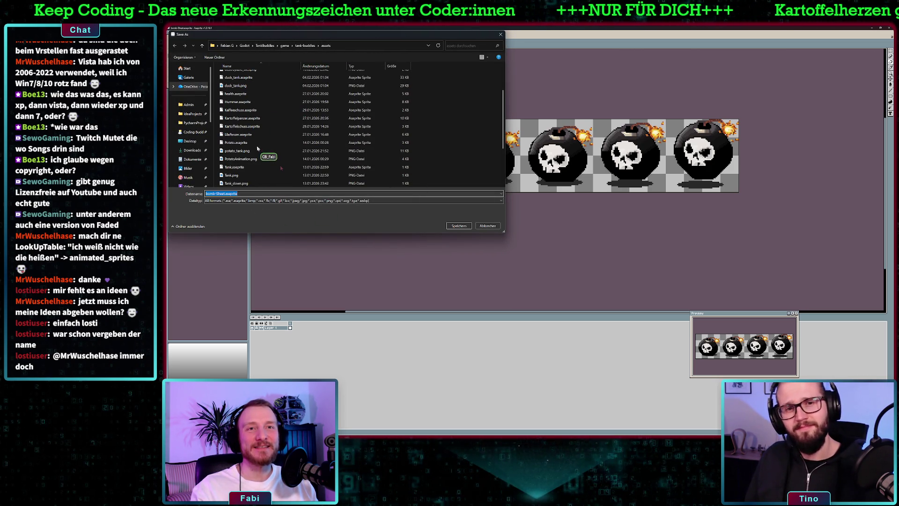
click(251, 194)
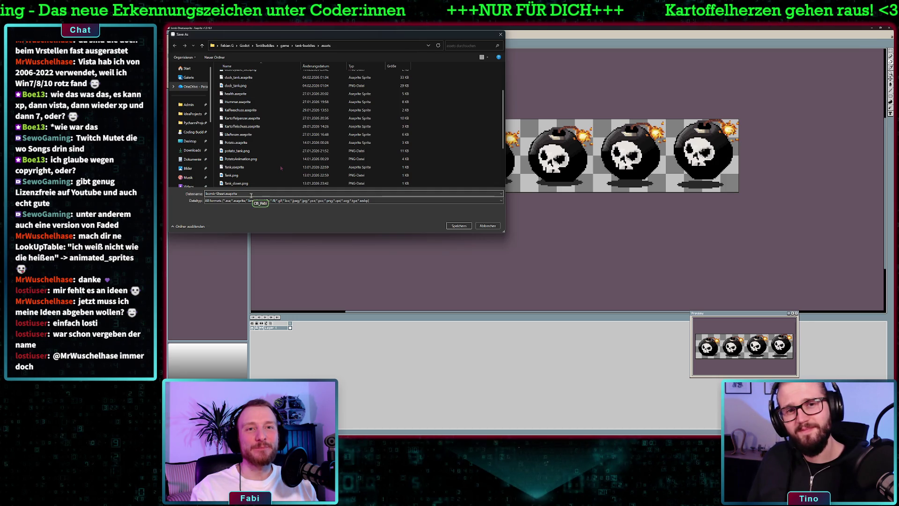
key(ctrl+a)
text(b)
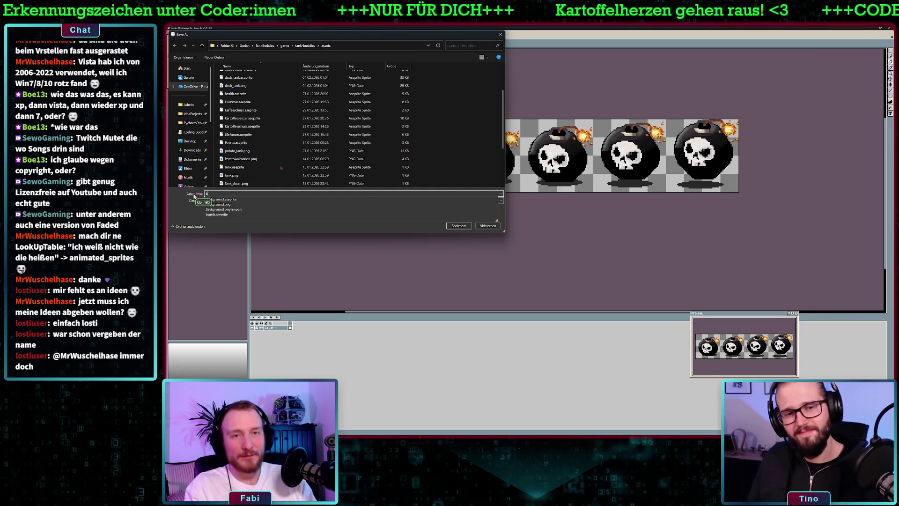
text(omb_sheet.png)
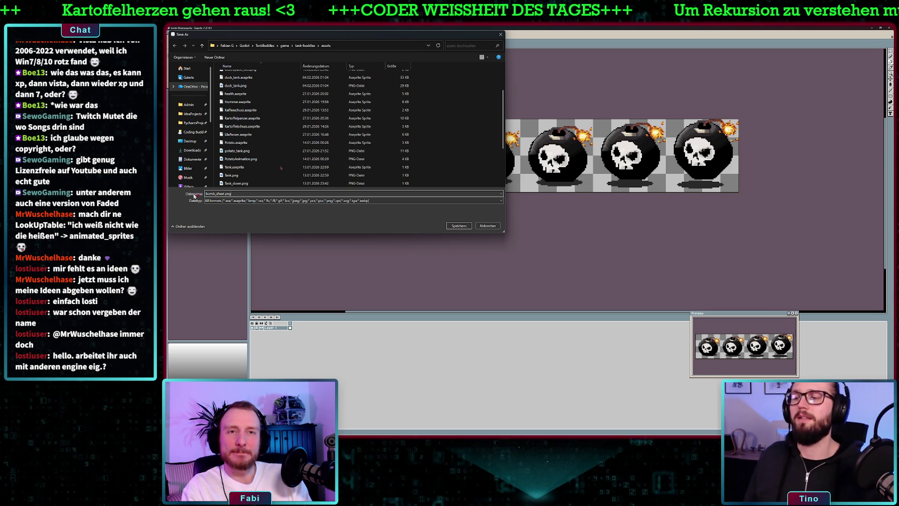
key(Return)
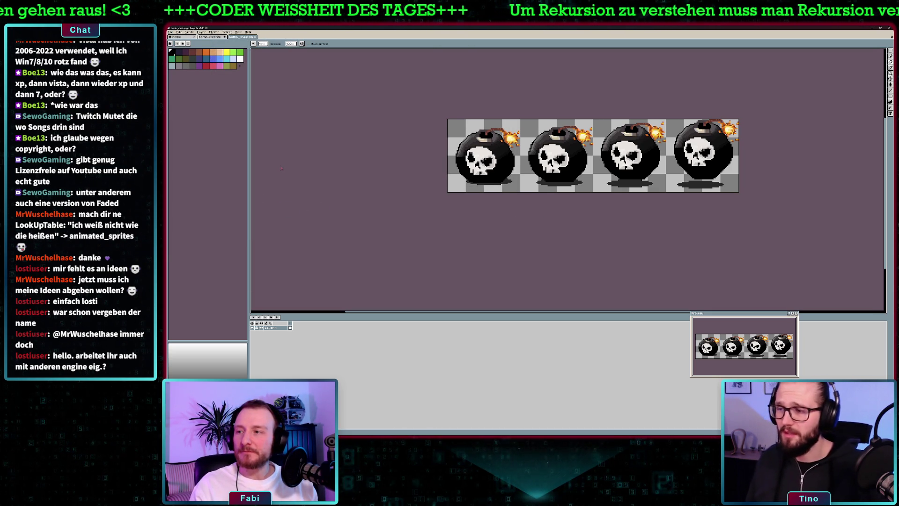
Add the four 64 px bomb frames from bomb_sheet.png to the default animation
key(alt+Tab)
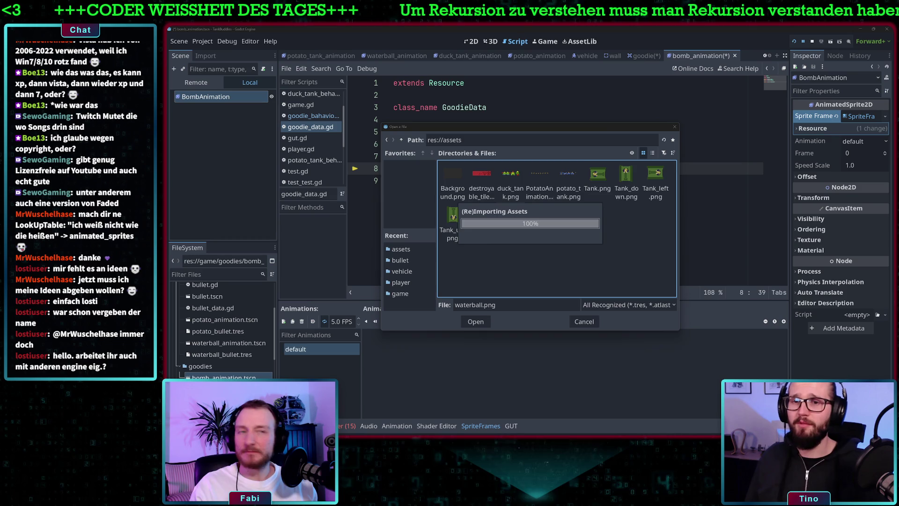
click(482, 184)
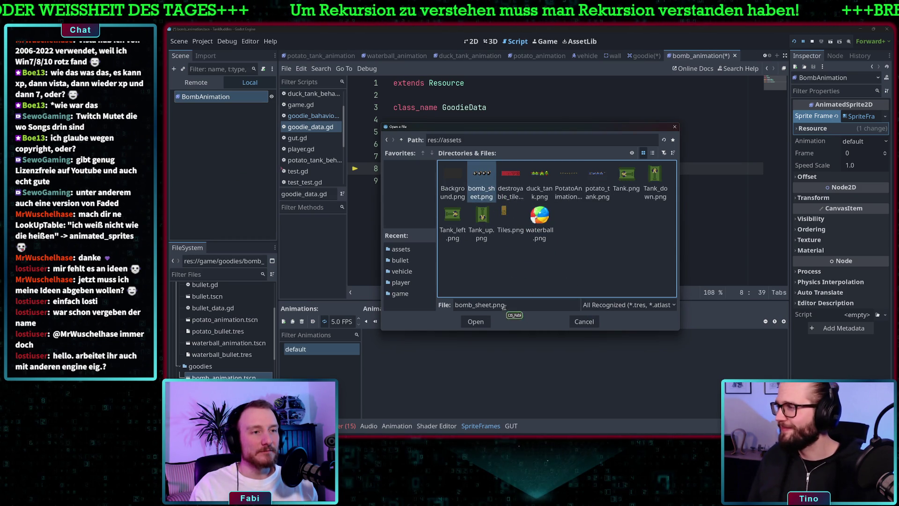
click(475, 321)
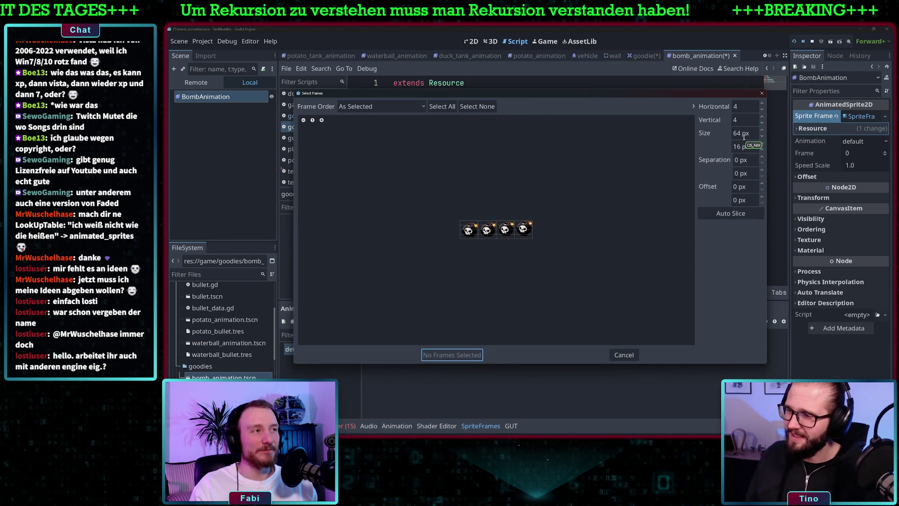
click(736, 147)
text(64)
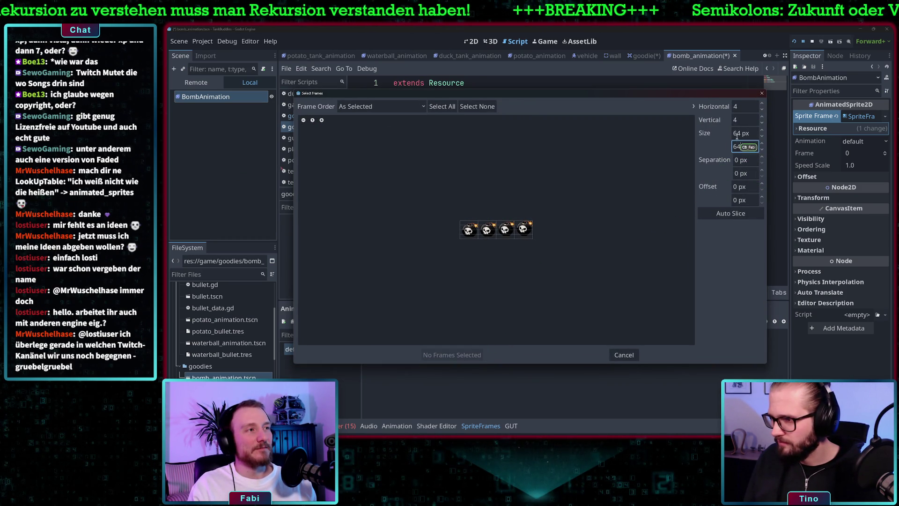
click(737, 135)
click(470, 230)
click(488, 230)
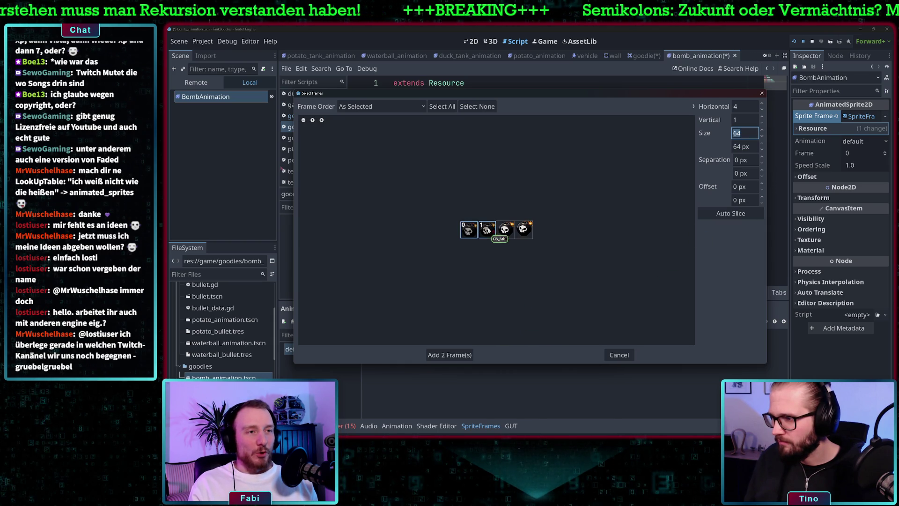
click(505, 229)
click(523, 230)
click(450, 355)
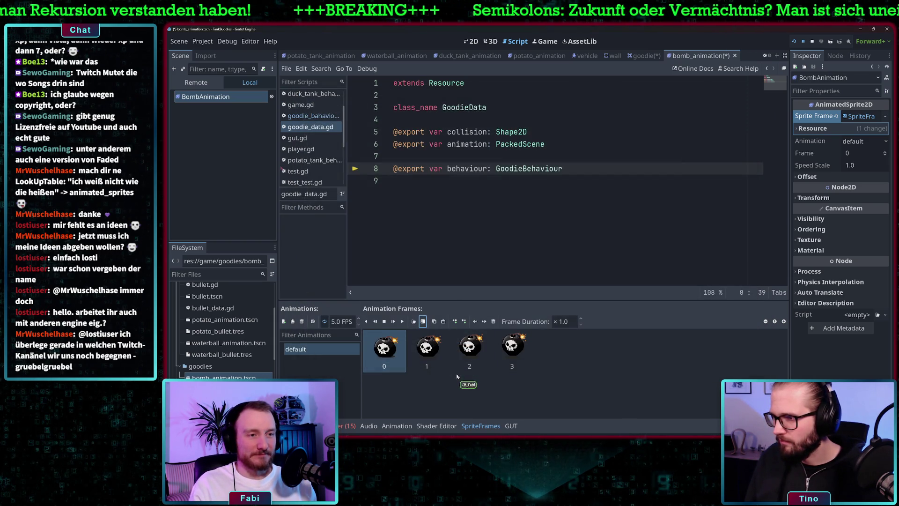
Set the default animation to autoplay on load and preview the bomb animation
double_click(312, 348)
key(Return)
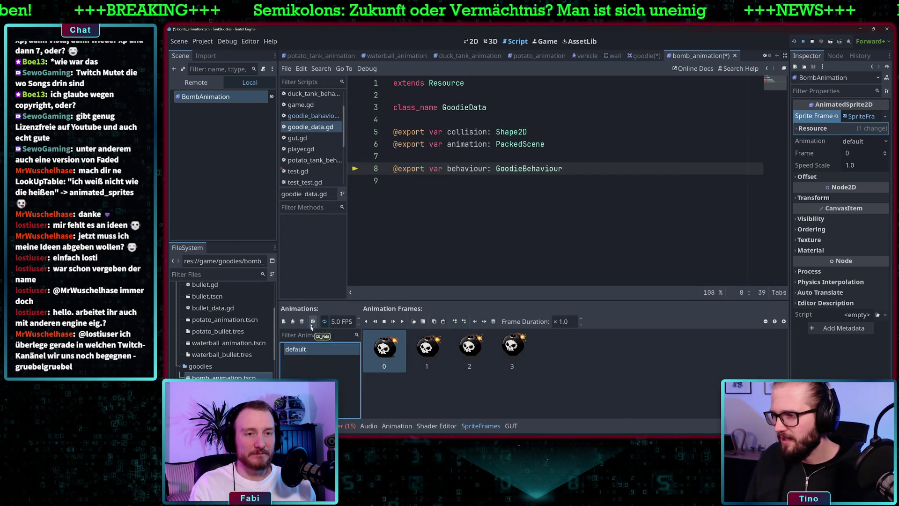
click(313, 321)
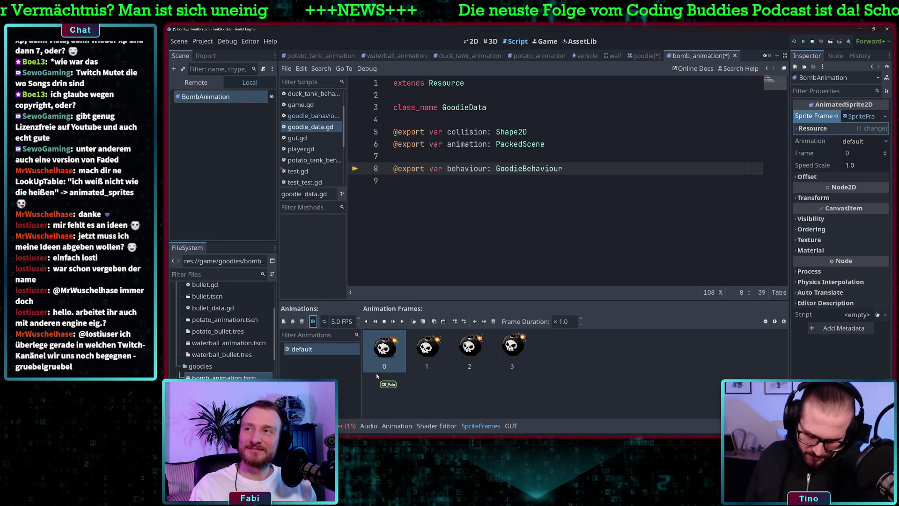
click(586, 374)
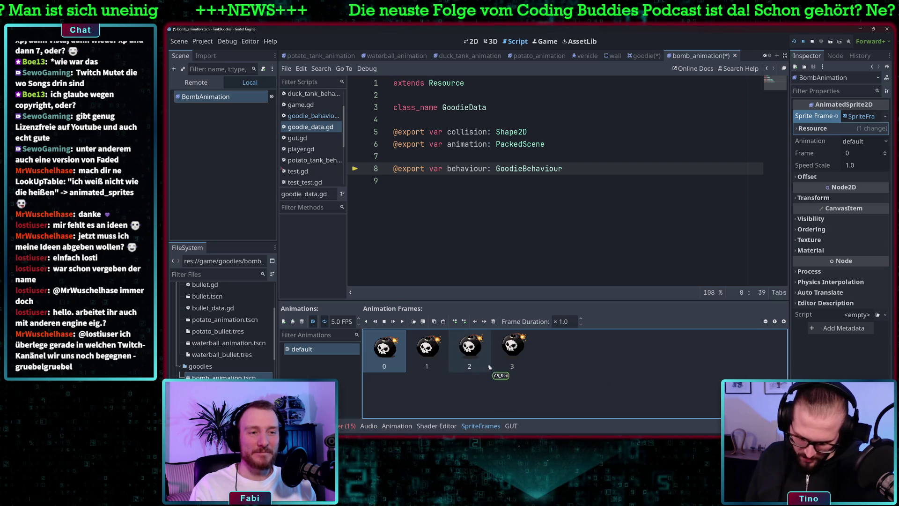
click(402, 322)
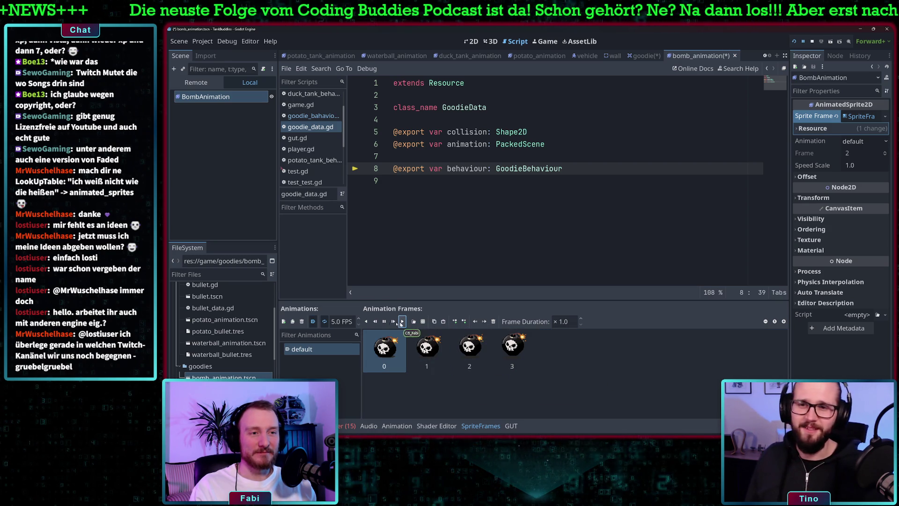
Stop the preview, zoom in on the bomb in the 2D view, and play the animation
click(534, 353)
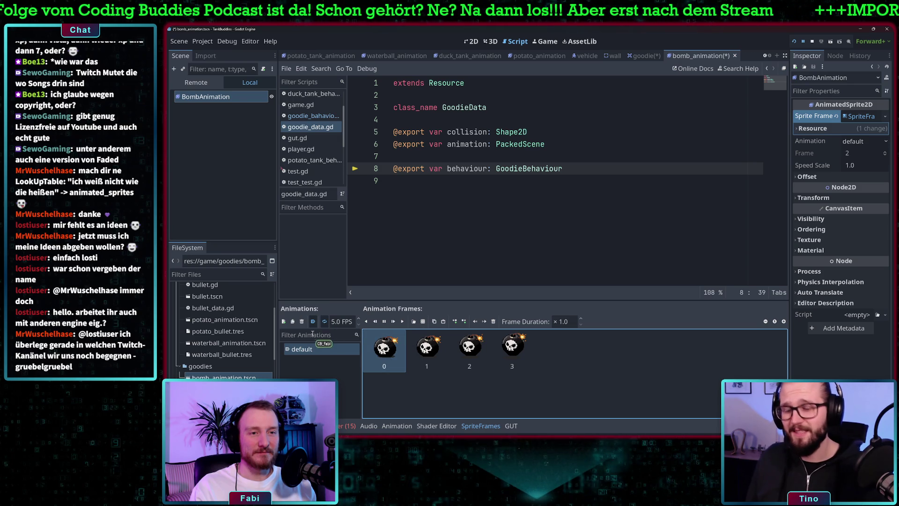
click(384, 322)
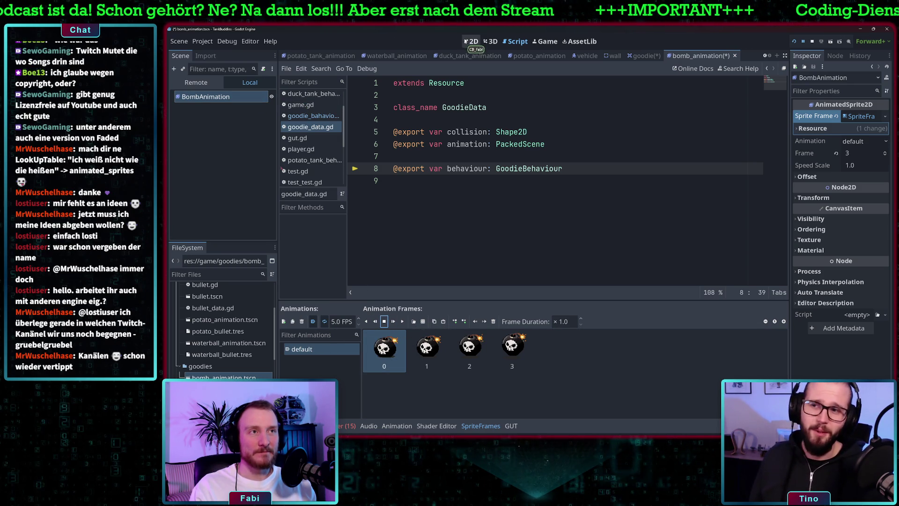
key(ctrl+F1)
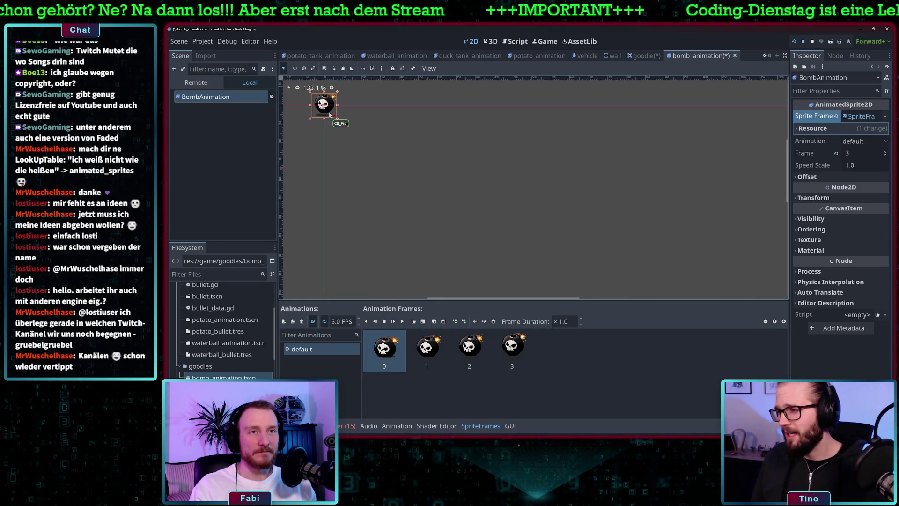
scroll(353, 136, up, 4)
scroll(351, 138, up, 4)
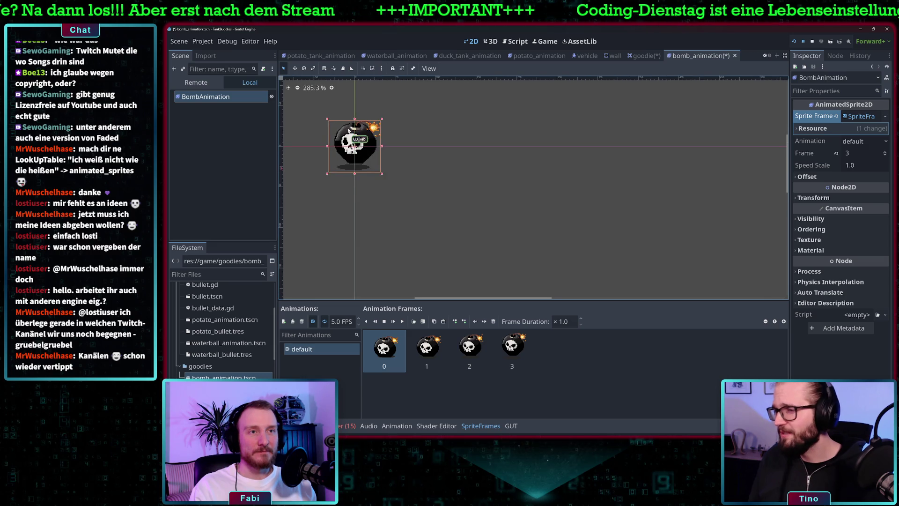
click(401, 321)
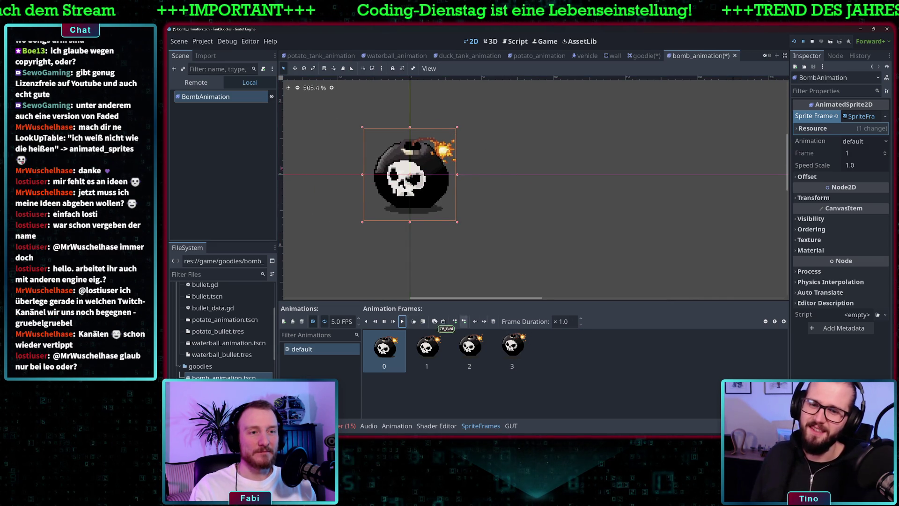
Lower the bomb animation speed from 5.0 to 8 FPS
click(358, 319)
scroll(358, 319, up, 7)
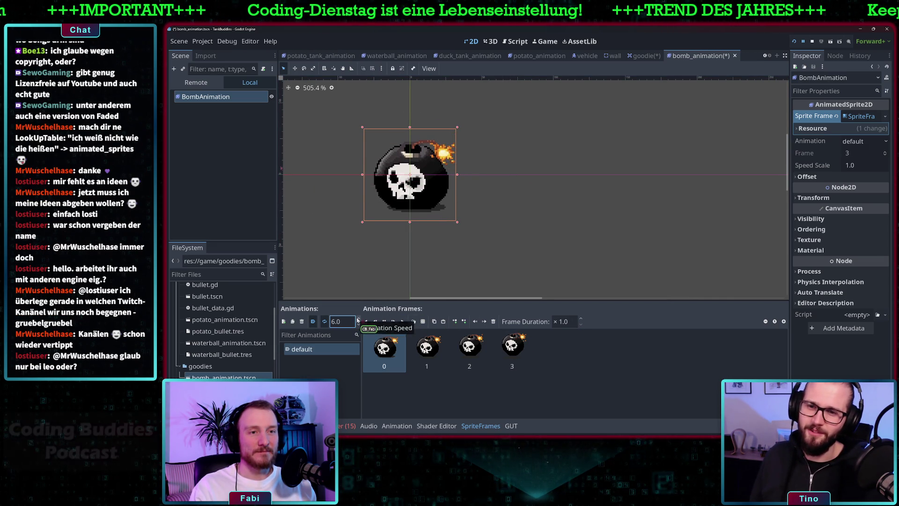
scroll(359, 319, up, 12)
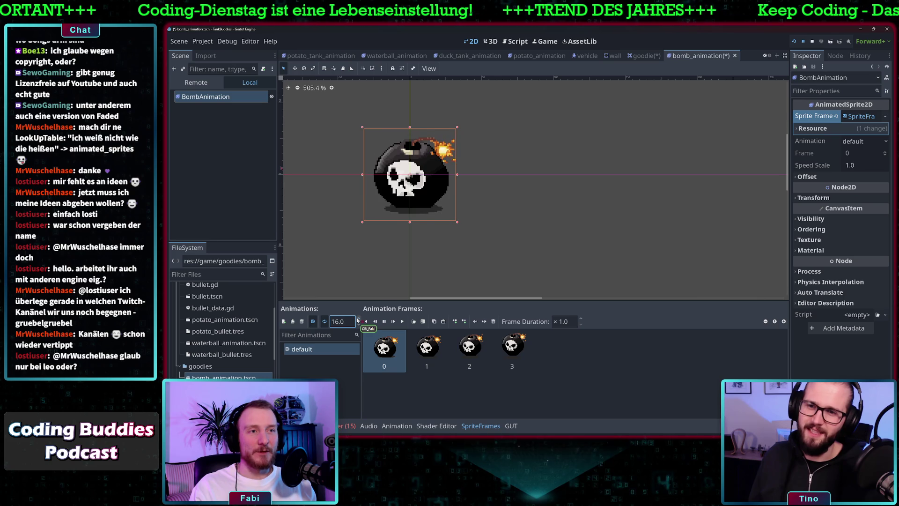
scroll(358, 320, up, 5)
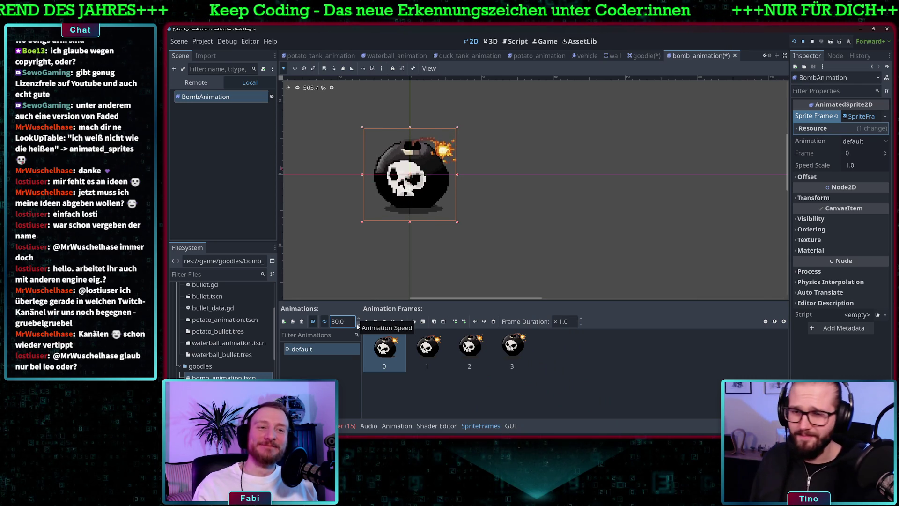
scroll(357, 326, down, 5)
scroll(357, 326, down, 5)
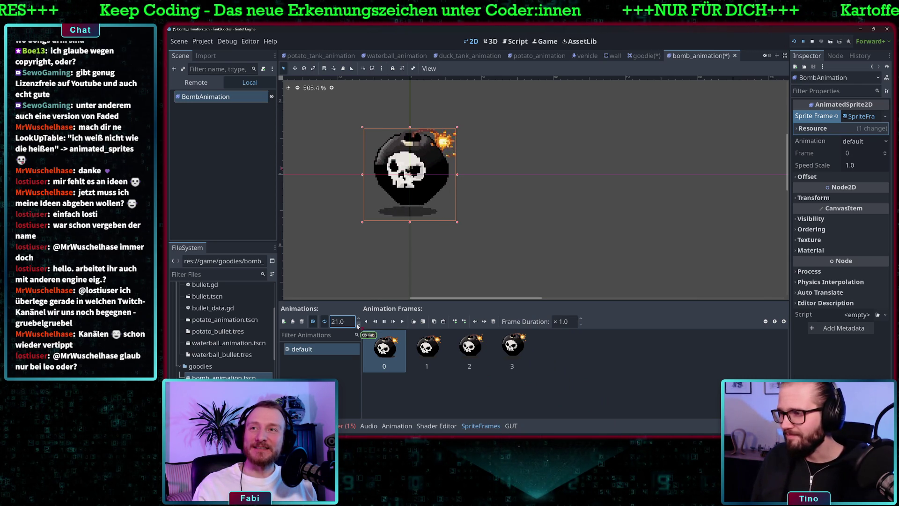
scroll(357, 326, down, 3)
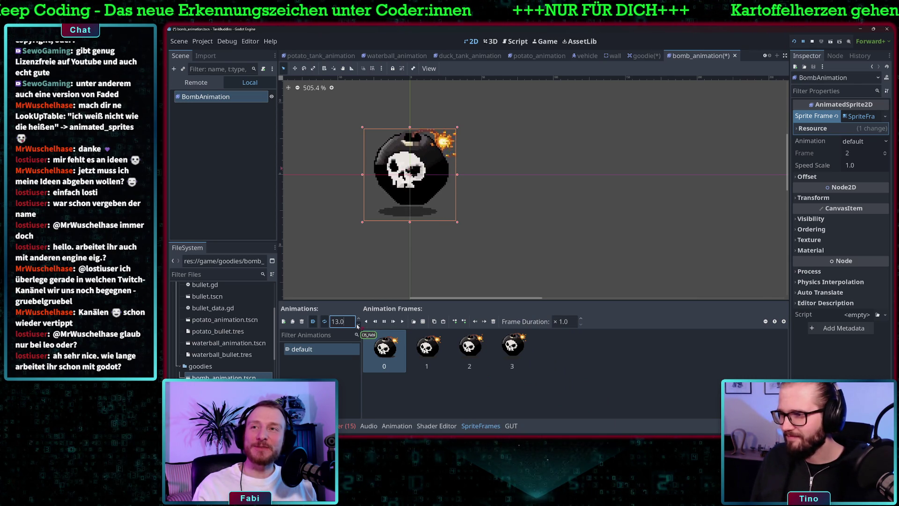
scroll(358, 326, down, 2)
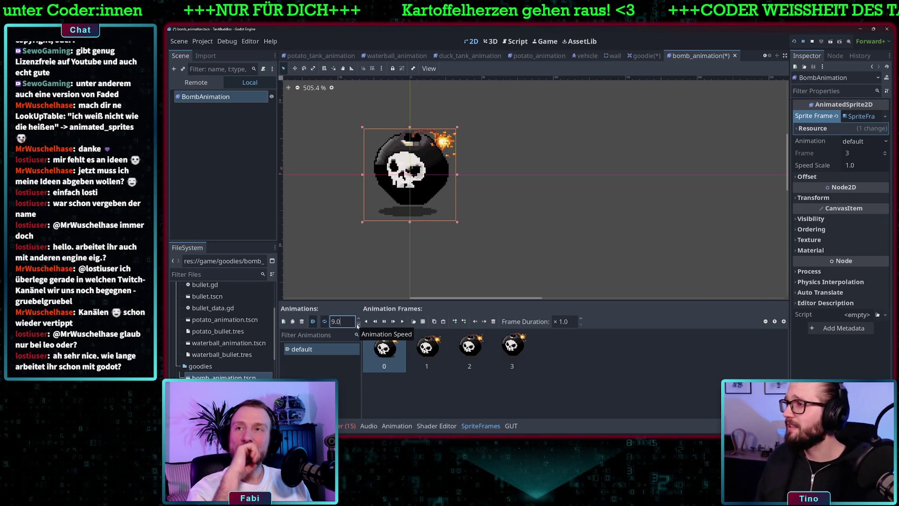
click(358, 324)
click(358, 324)
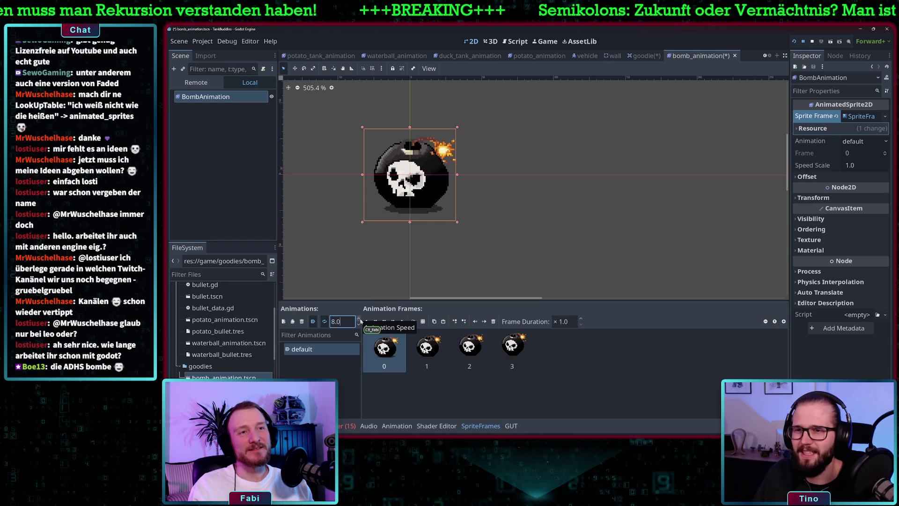
click(491, 407)
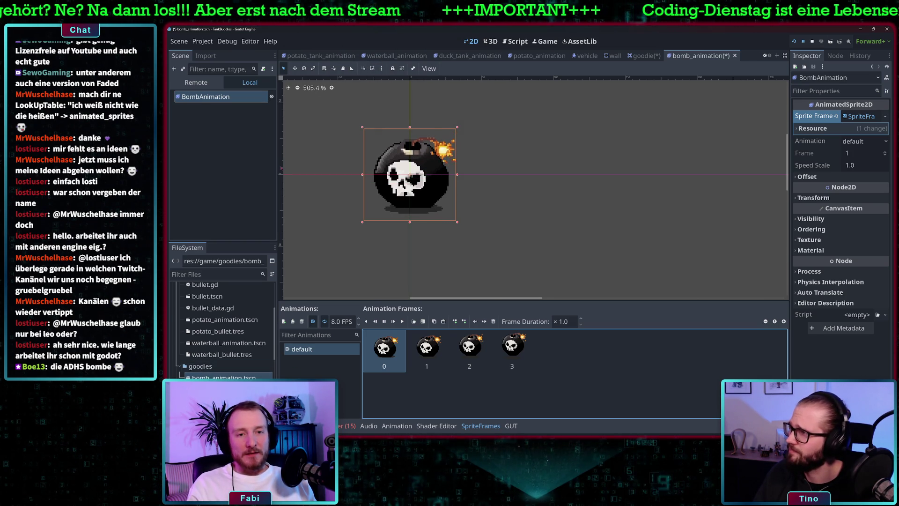
Begin creating a new scene in the goodies folder, typing the name 'he'
right_click(202, 368)
mouse_move(270, 271)
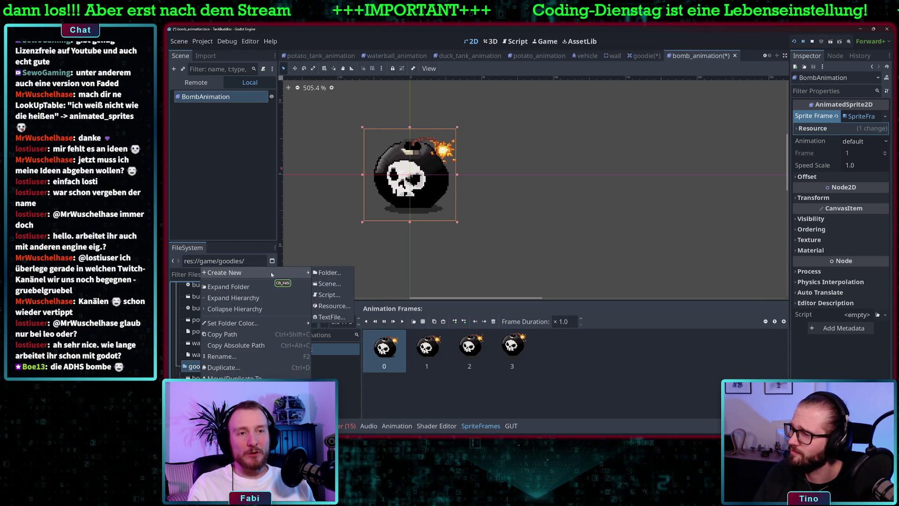
click(329, 283)
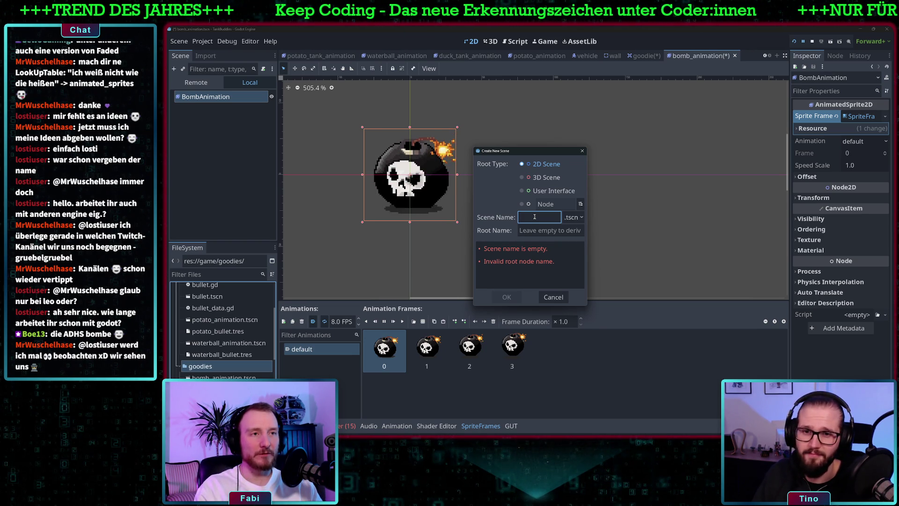
text(he)
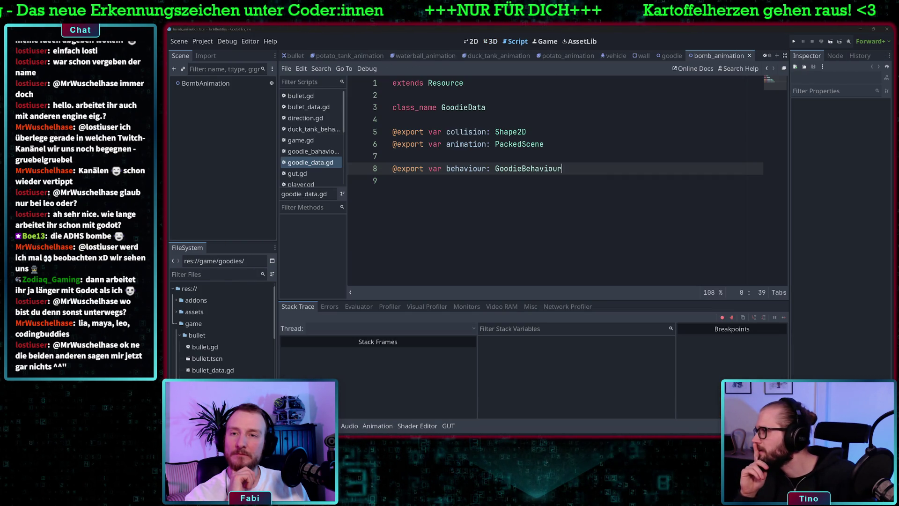
Create a new scene named health_animation in the goodies folder
right_click(208, 354)
mouse_move(290, 273)
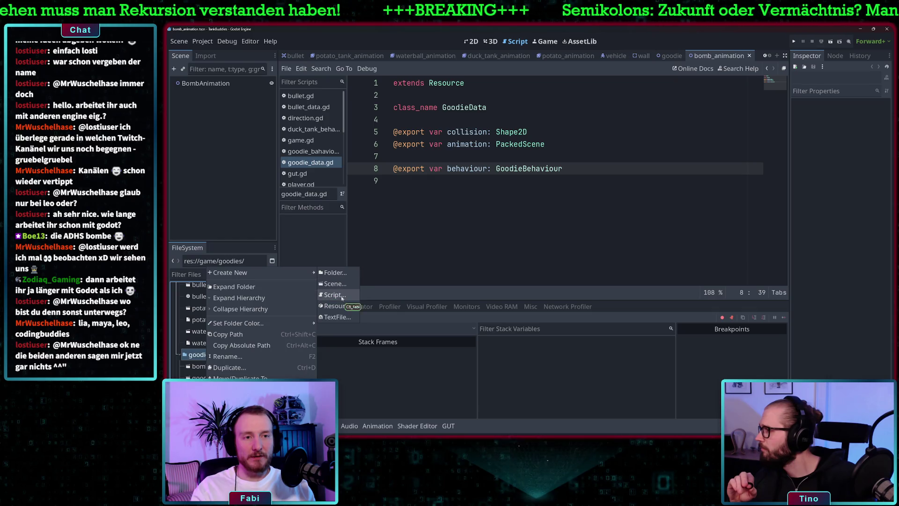
click(335, 284)
text(health)
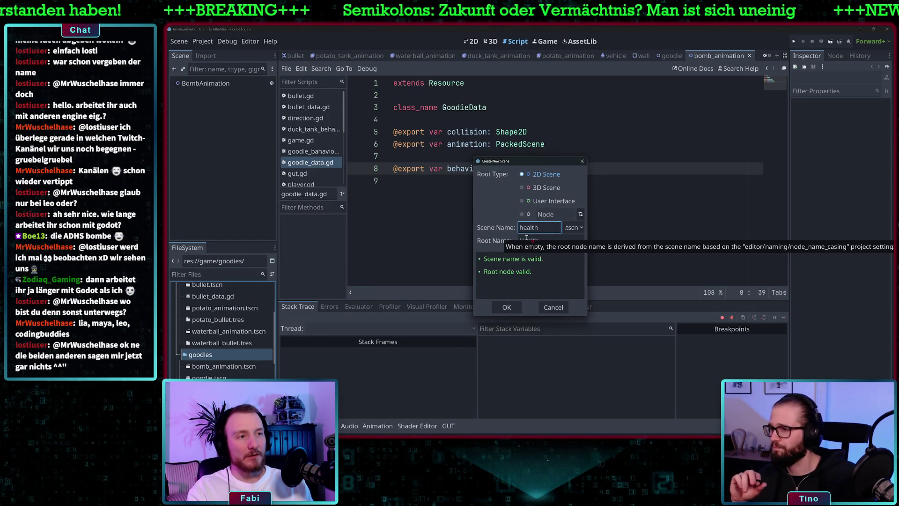
click(508, 307)
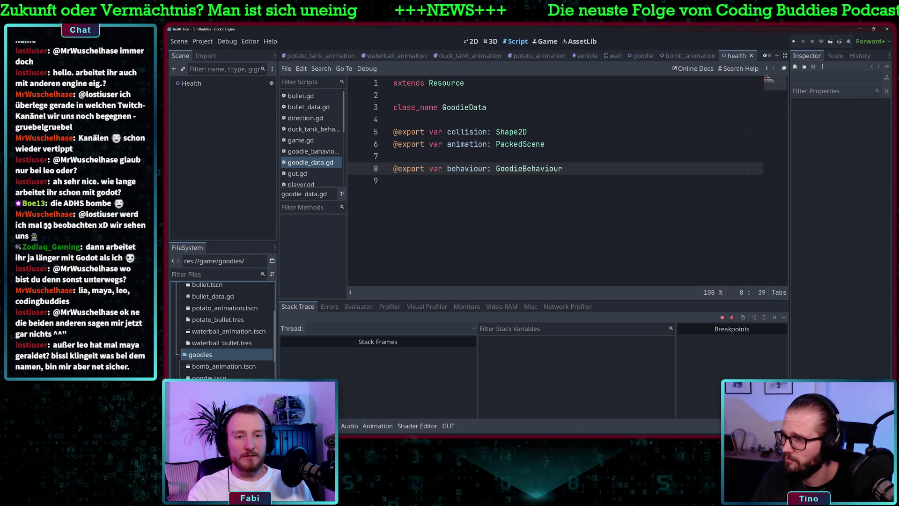
Confirm the health_animation scene and select its Health root node
click(220, 367)
right_click(221, 366)
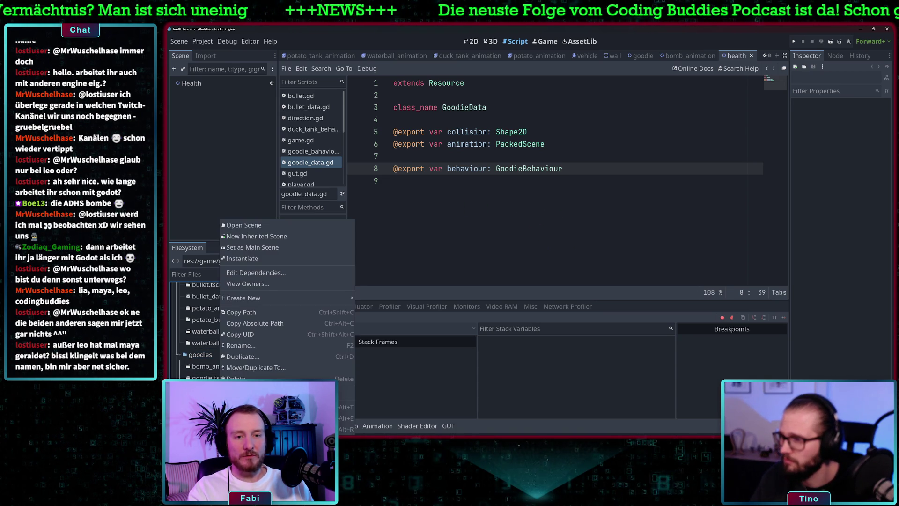
key(Escape)
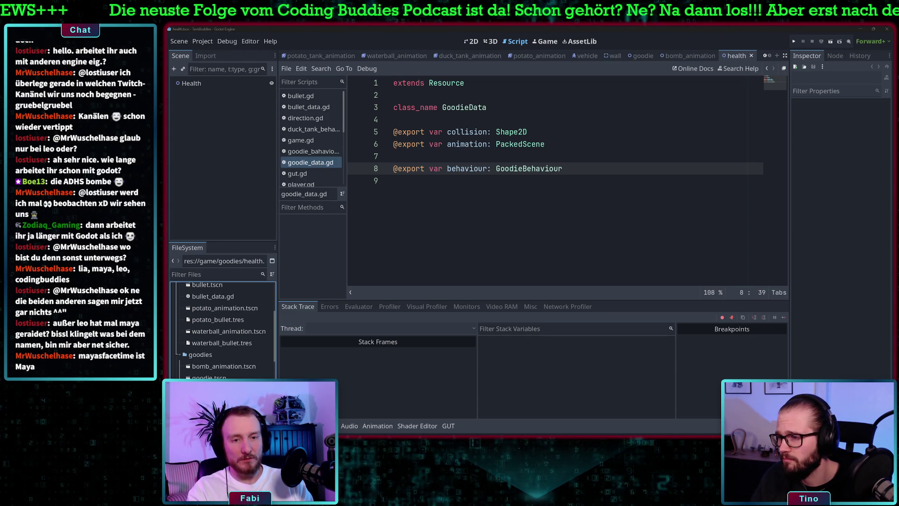
key(Return)
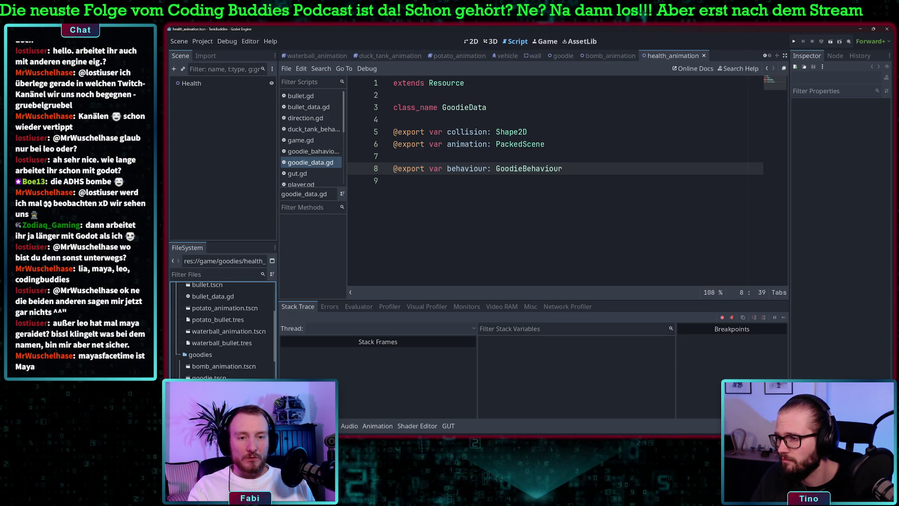
click(203, 85)
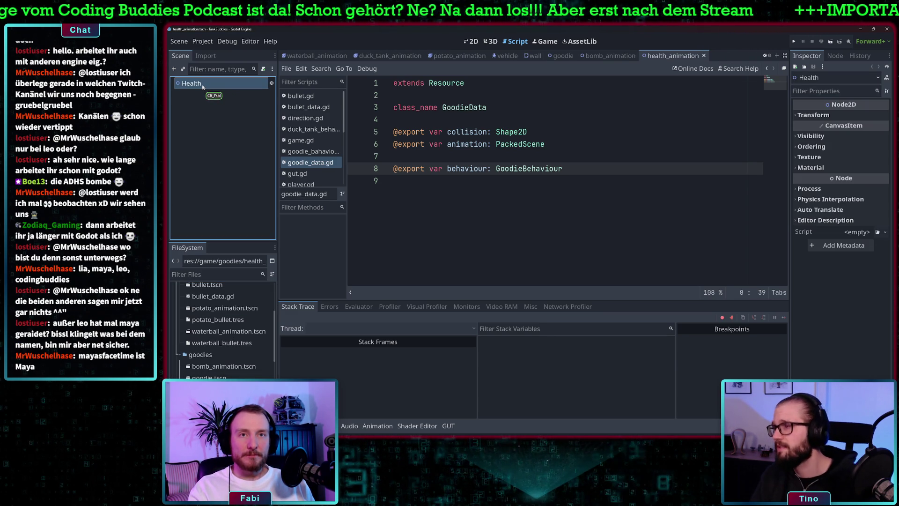
Convert the Health root to an AnimatedSprite2D and rename it HealthAnimation
right_click(203, 87)
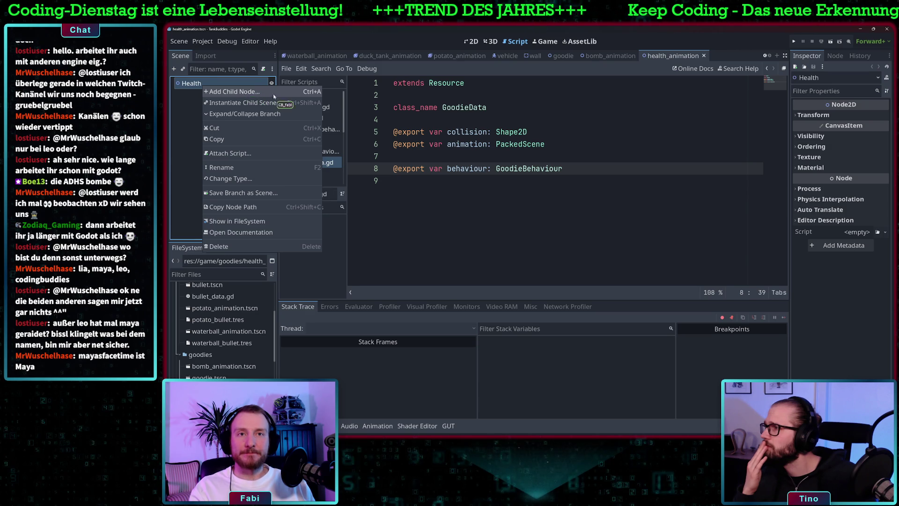
click(230, 179)
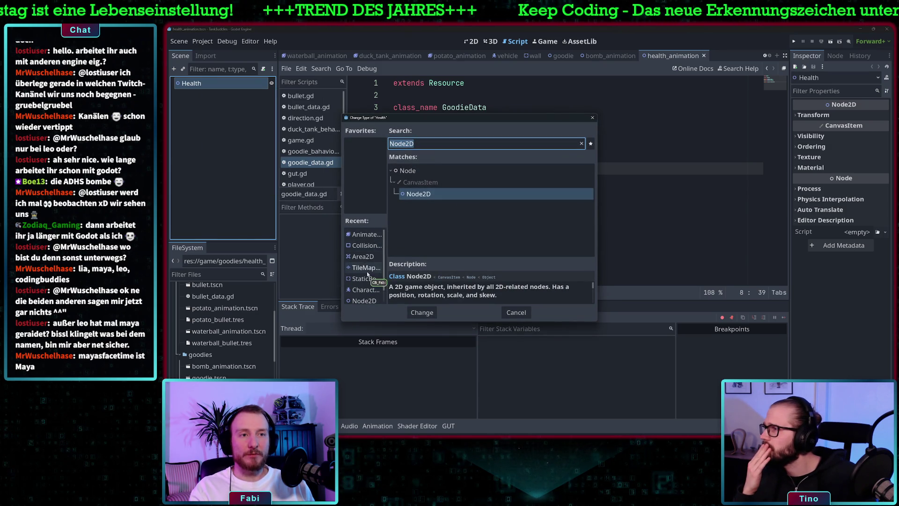
click(366, 234)
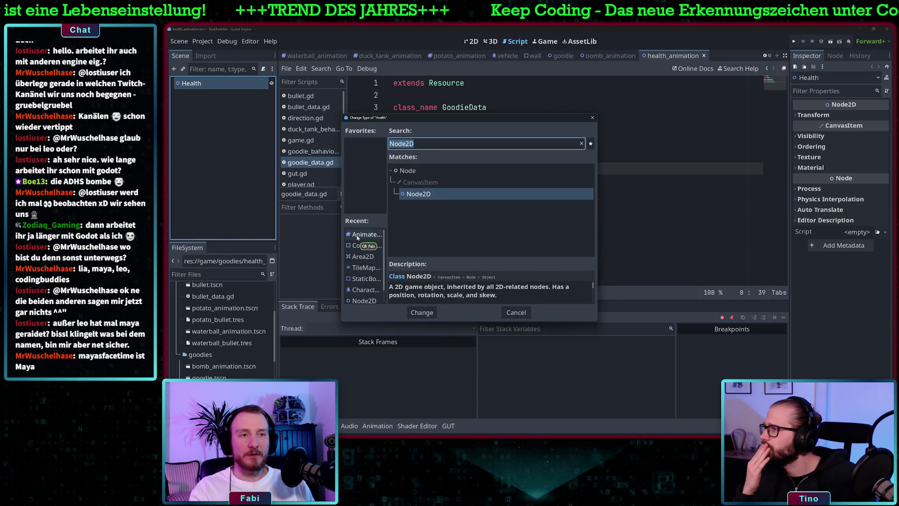
click(422, 313)
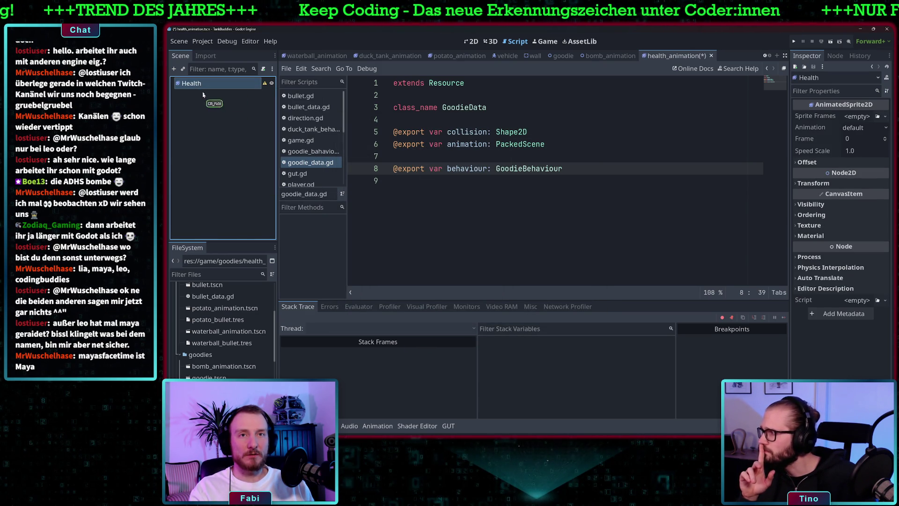
double_click(202, 83)
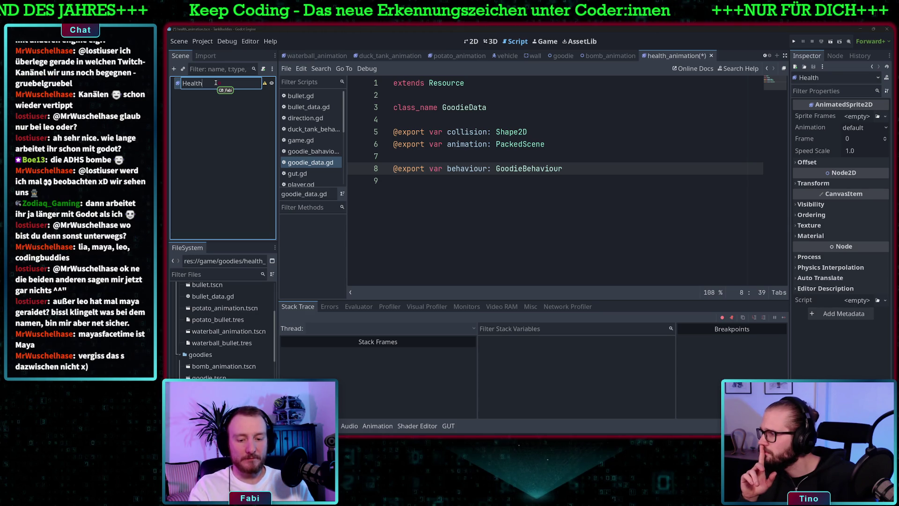
text(imation)
key(Return)
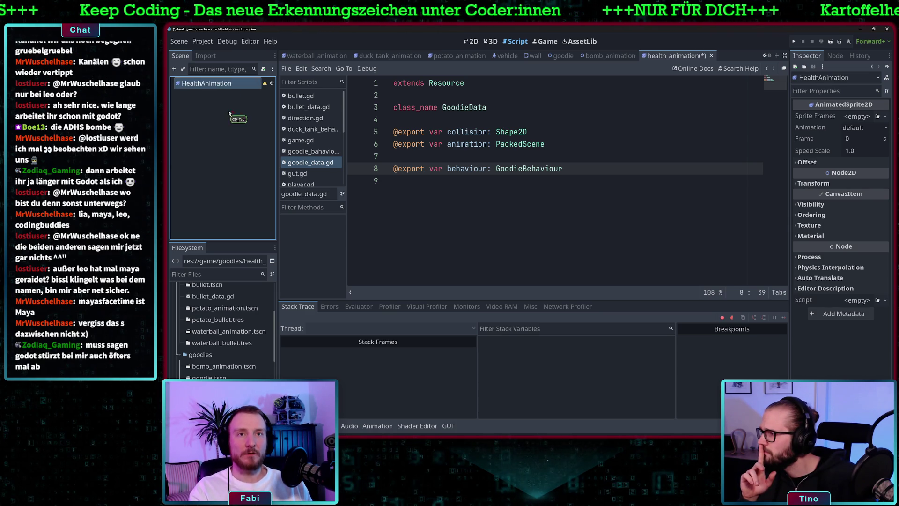
Assign a new SpriteFrames resource to the Sprite Frames property
click(861, 117)
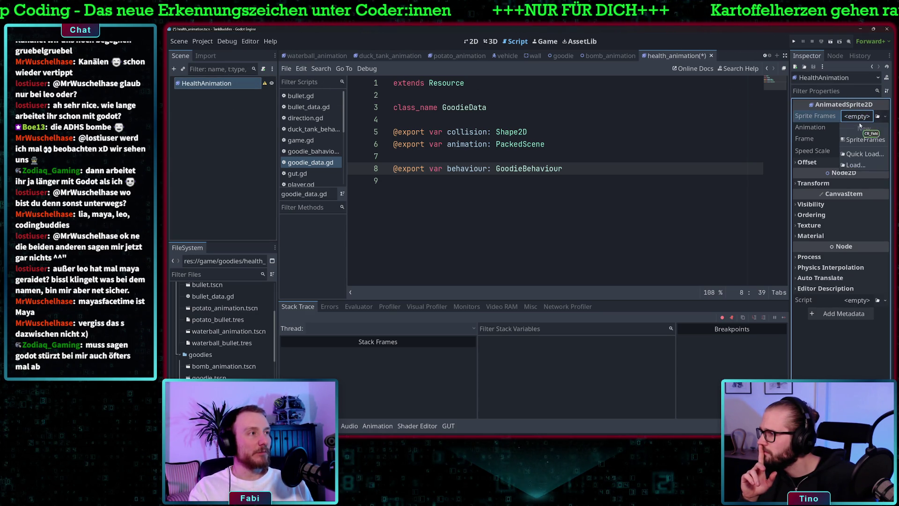
click(863, 139)
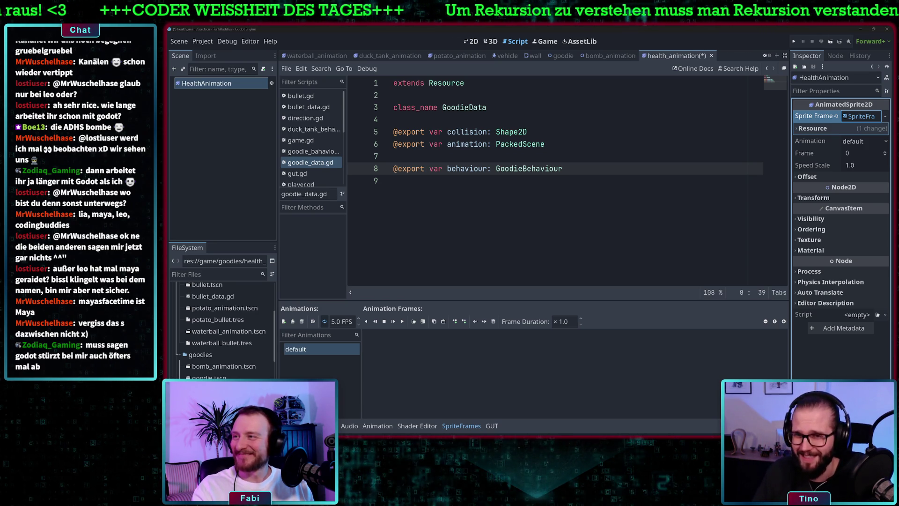
key(alt+Tab)
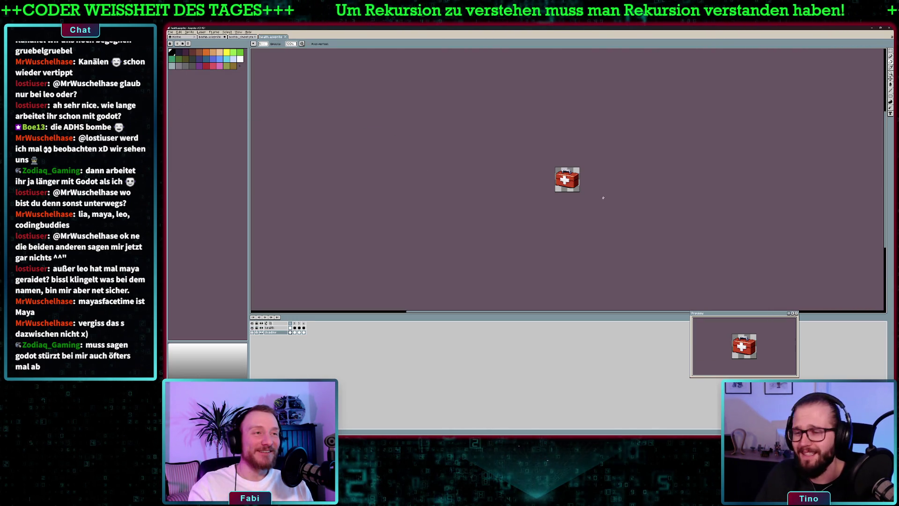
Play the four-frame health kit animation and export it as a sprite sheet
scroll(579, 192, up, 4)
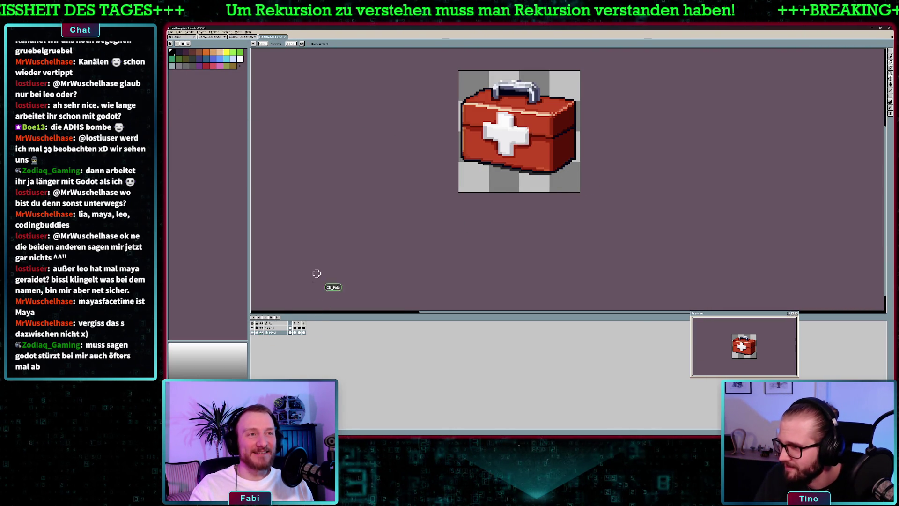
click(266, 318)
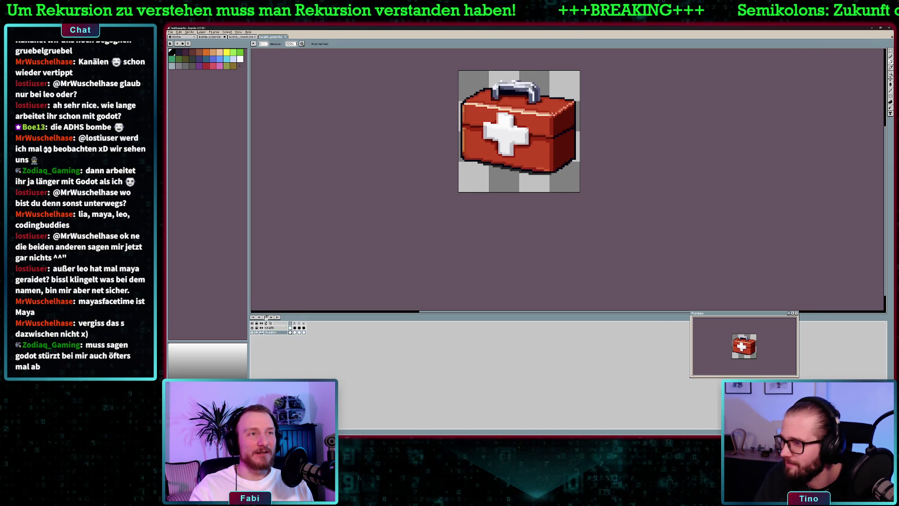
drag(648, 160, 624, 203)
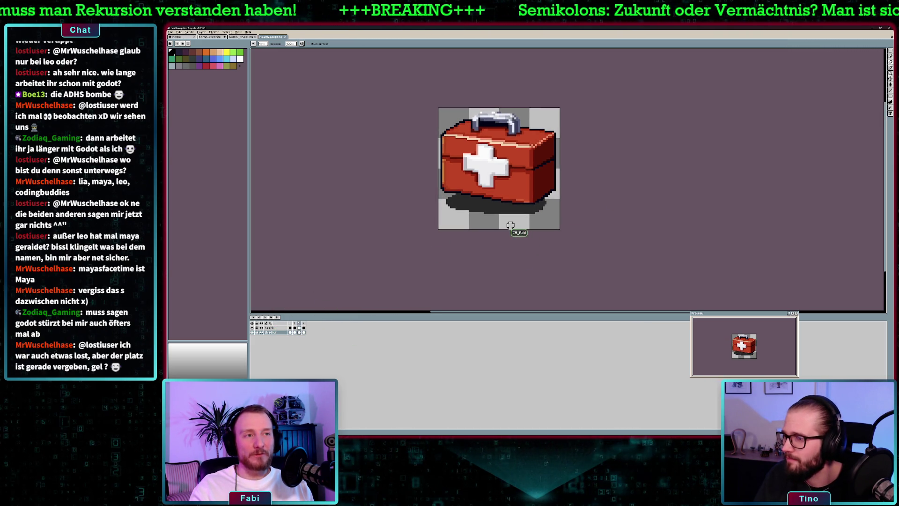
click(170, 32)
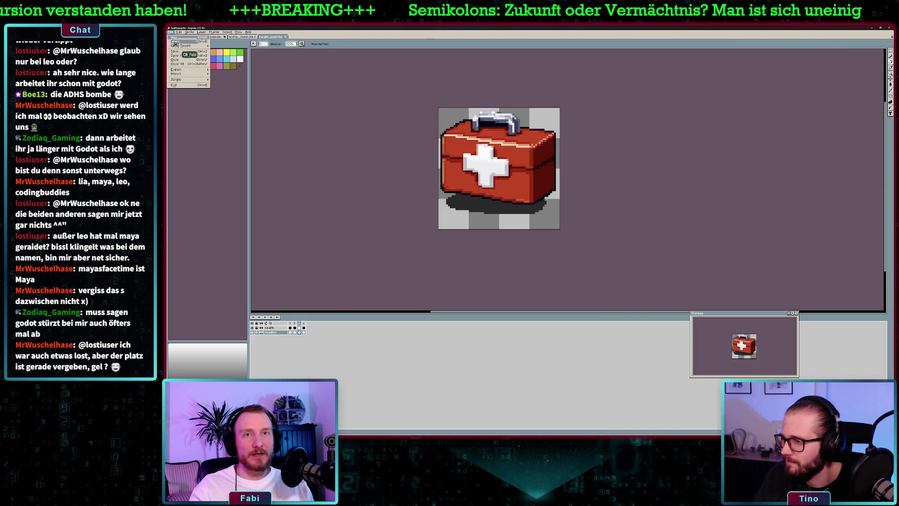
mouse_move(192, 70)
click(238, 74)
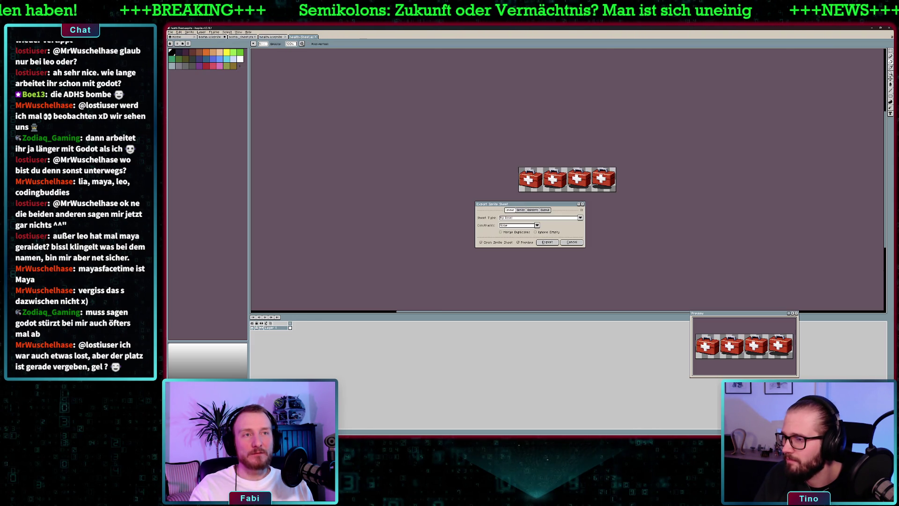
click(567, 255)
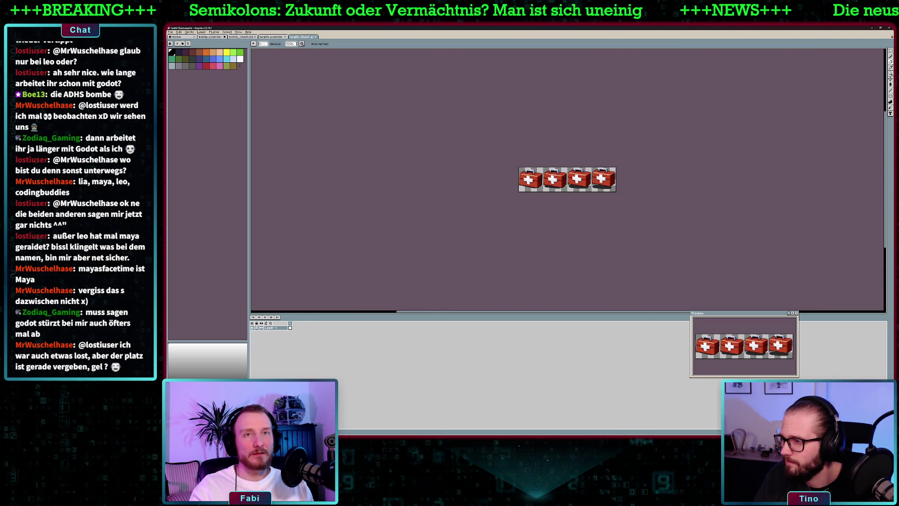
Save the exported sheet as health_sheet.png and return to Godot
click(171, 32)
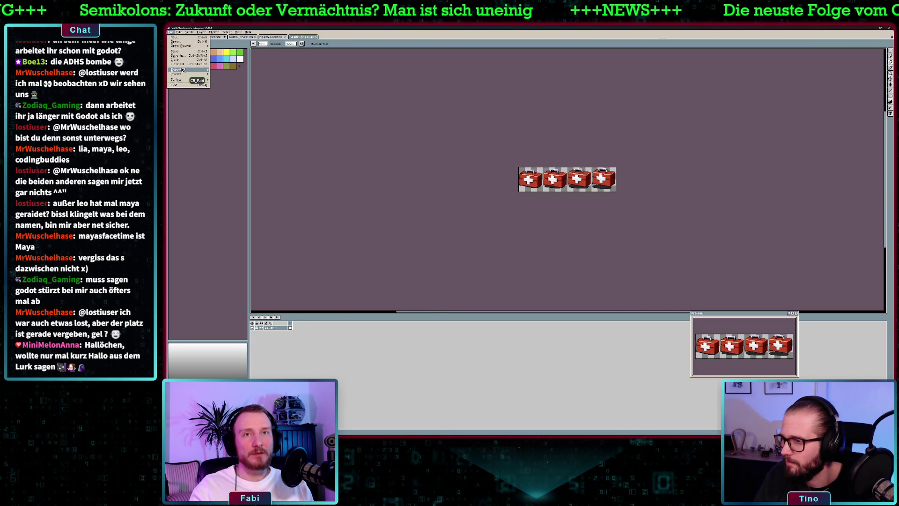
mouse_move(188, 69)
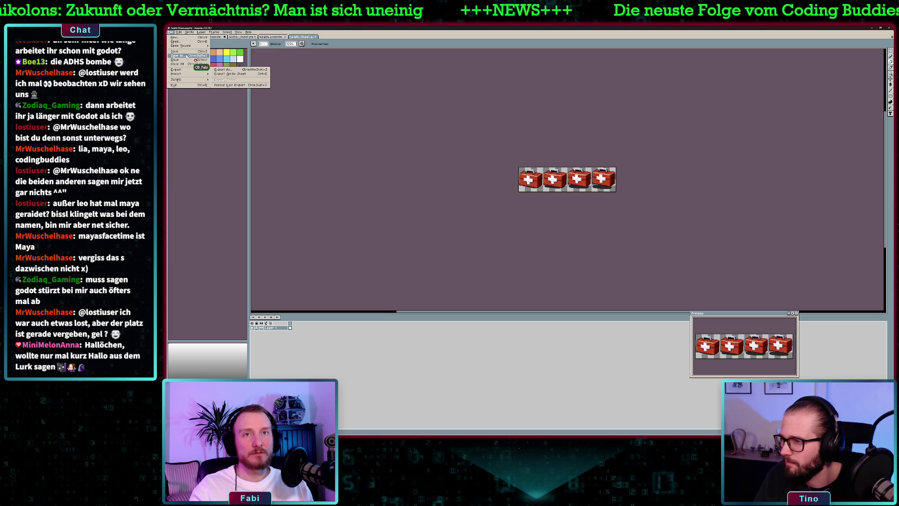
click(187, 56)
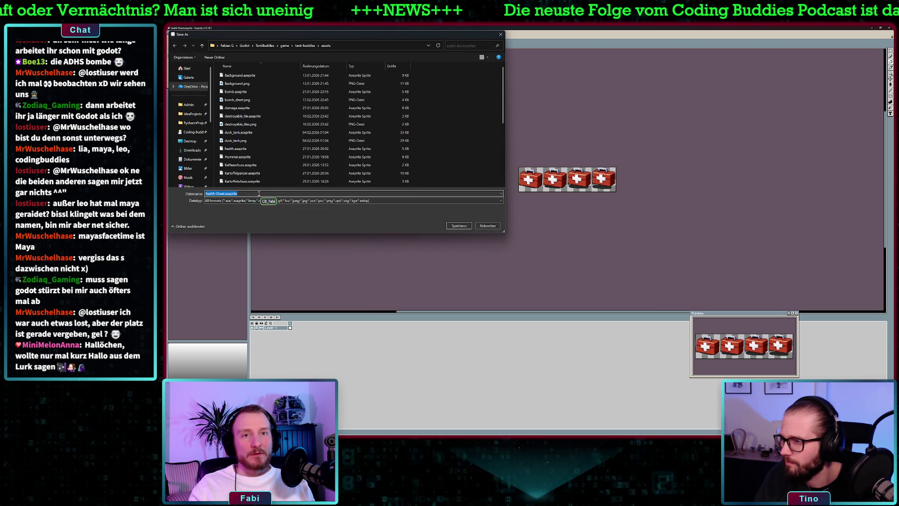
click(259, 194)
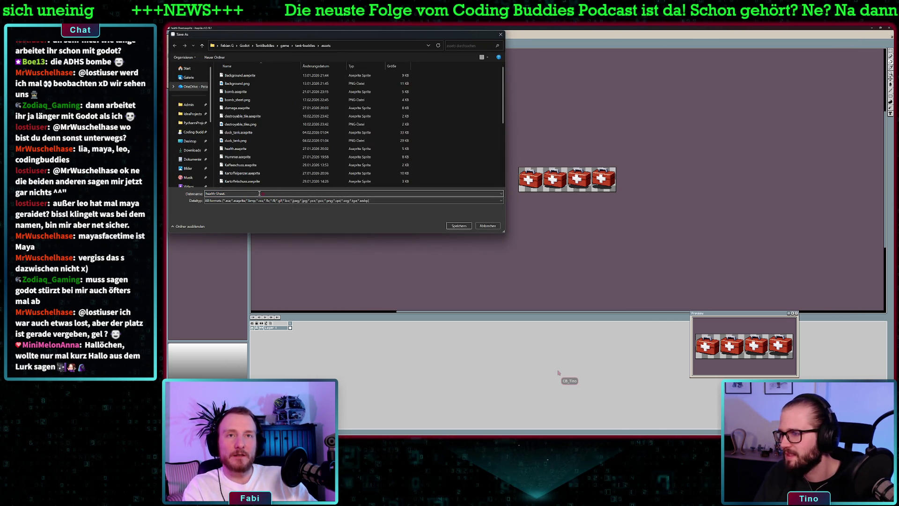
key(BackSpace)
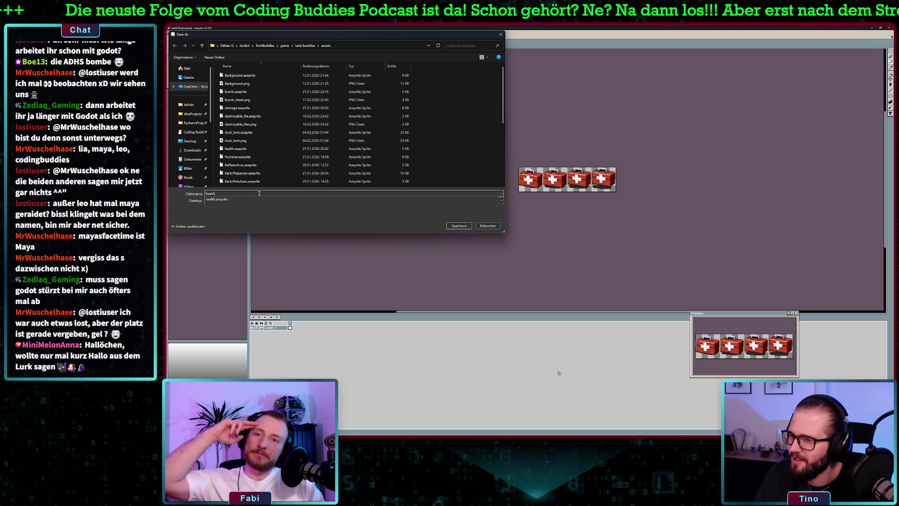
text(_)
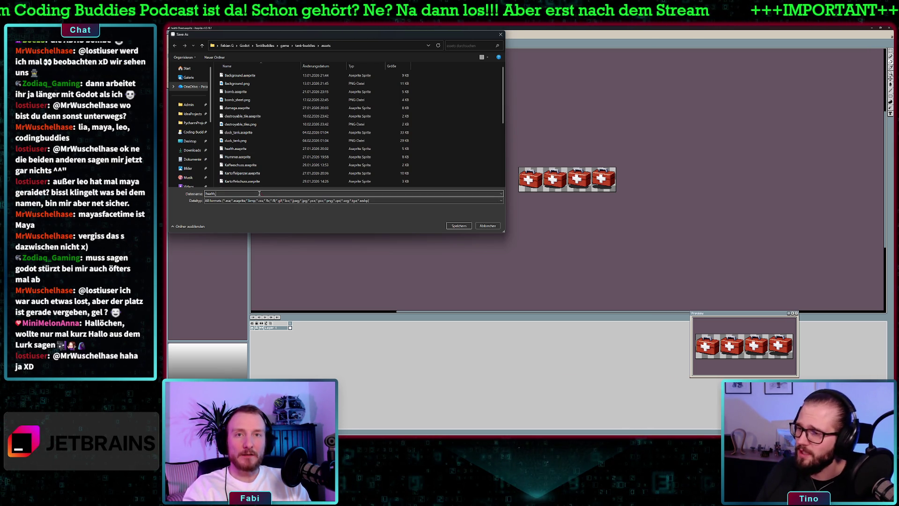
text(sh)
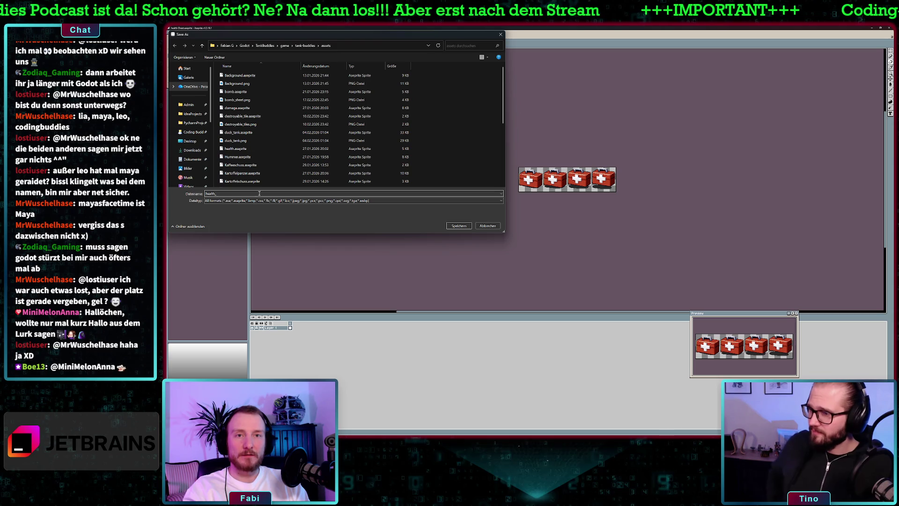
text(eet.)
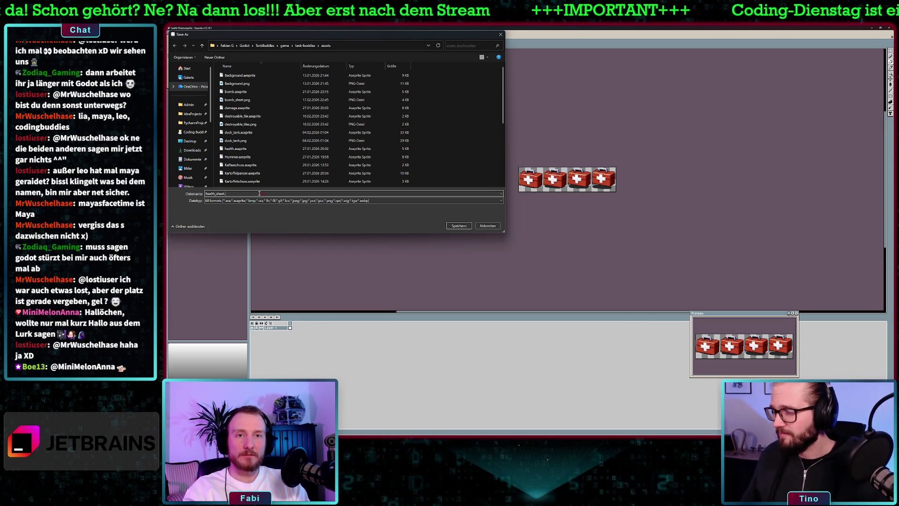
text(png)
key(Return)
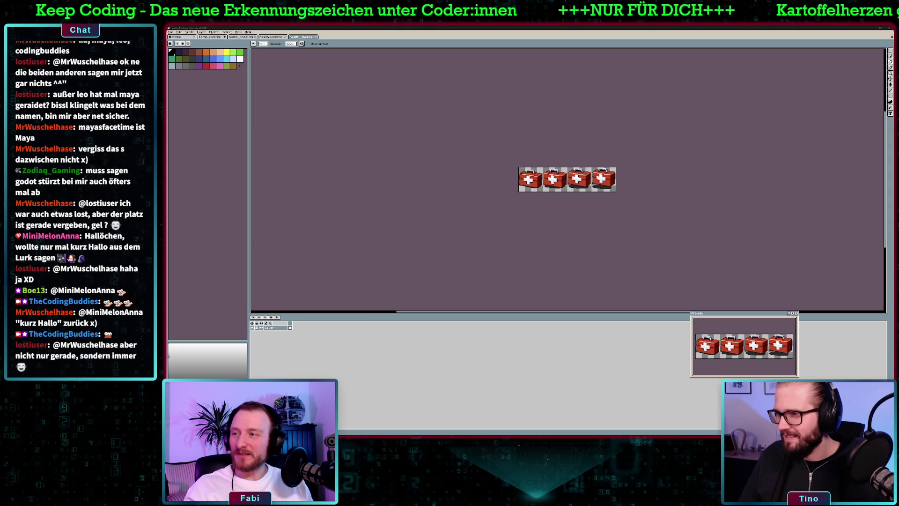
key(alt+Tab)
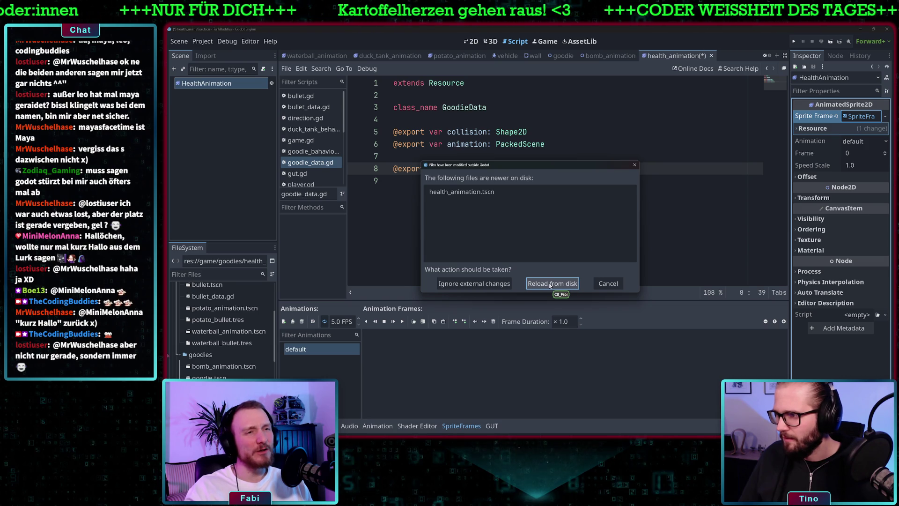
Reload the externally modified scene and rename the root node to HealthAnimation
click(550, 285)
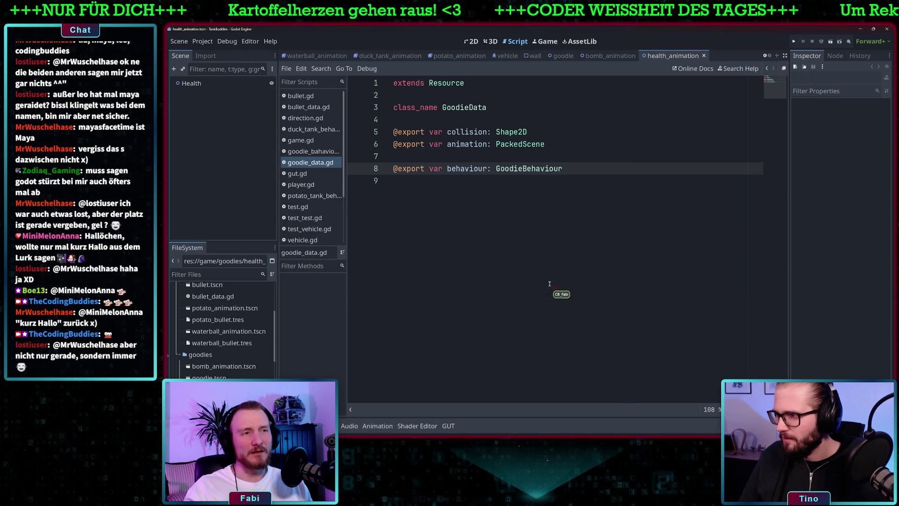
click(205, 84)
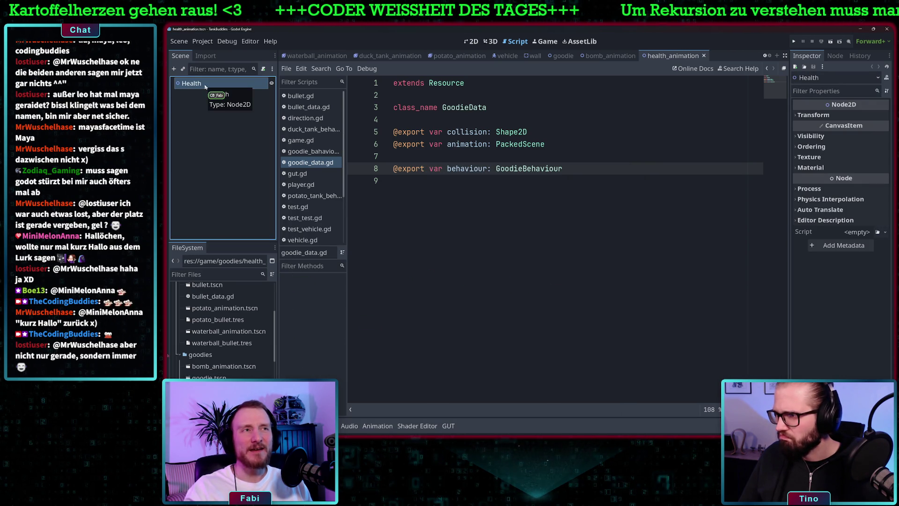
click(210, 84)
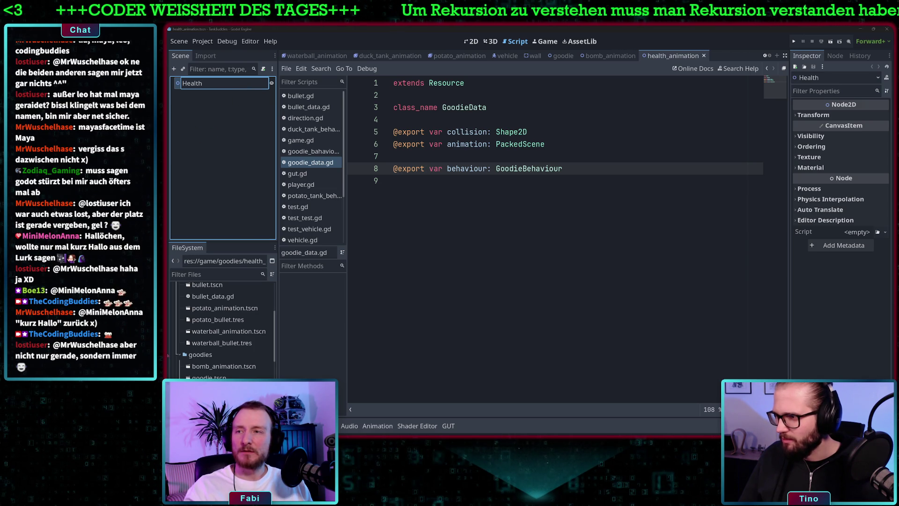
text(_)
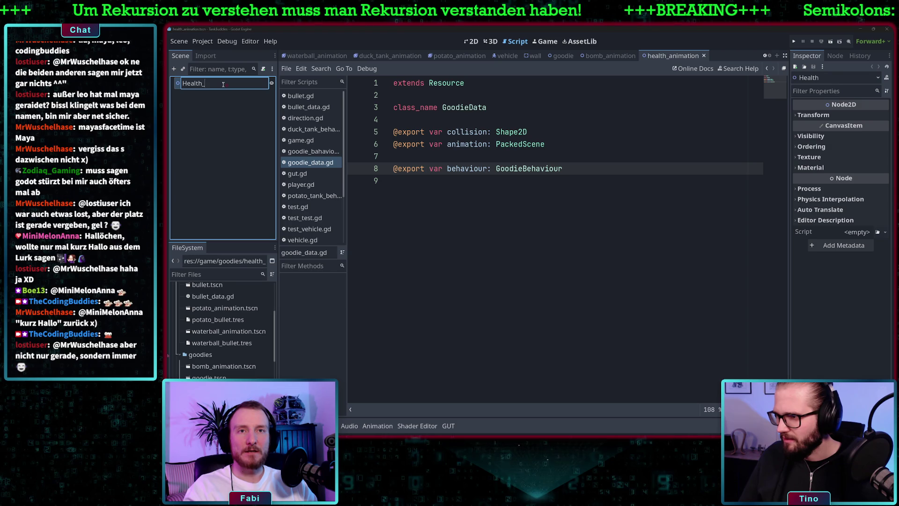
text(imation)
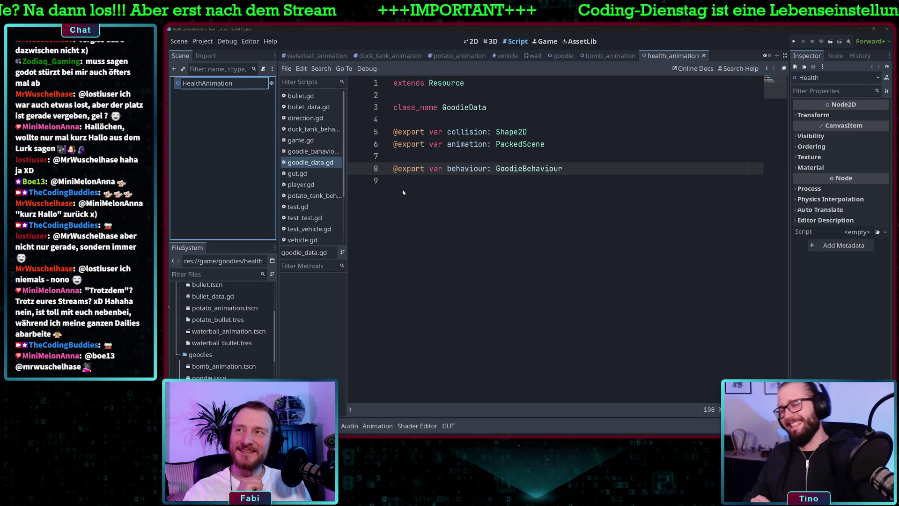
key(Return)
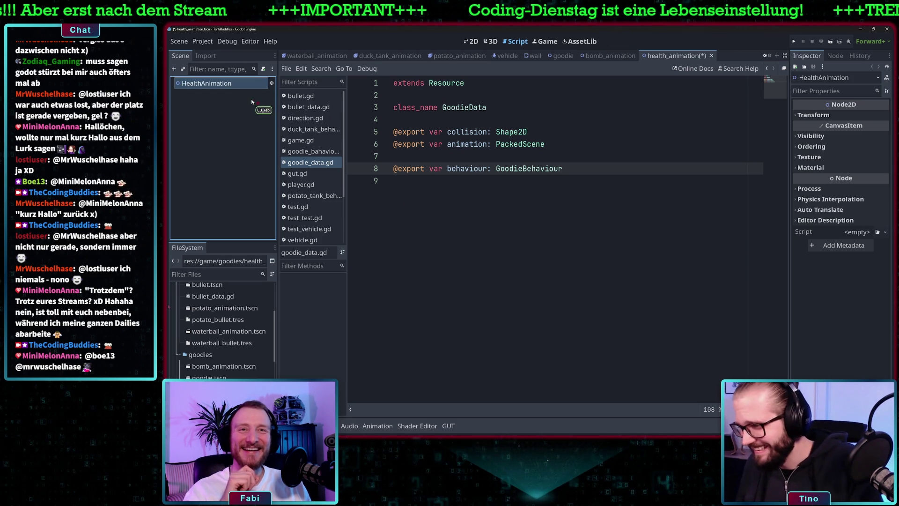
double_click(220, 84)
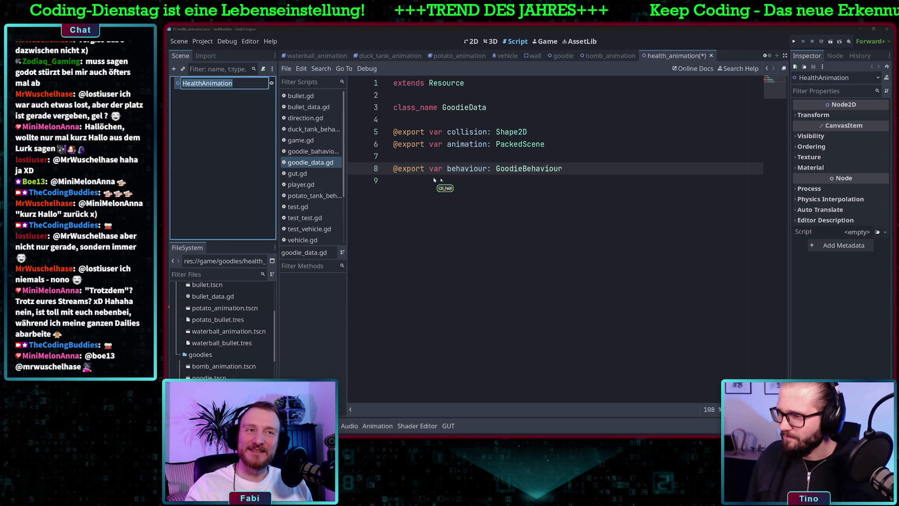
key(Return)
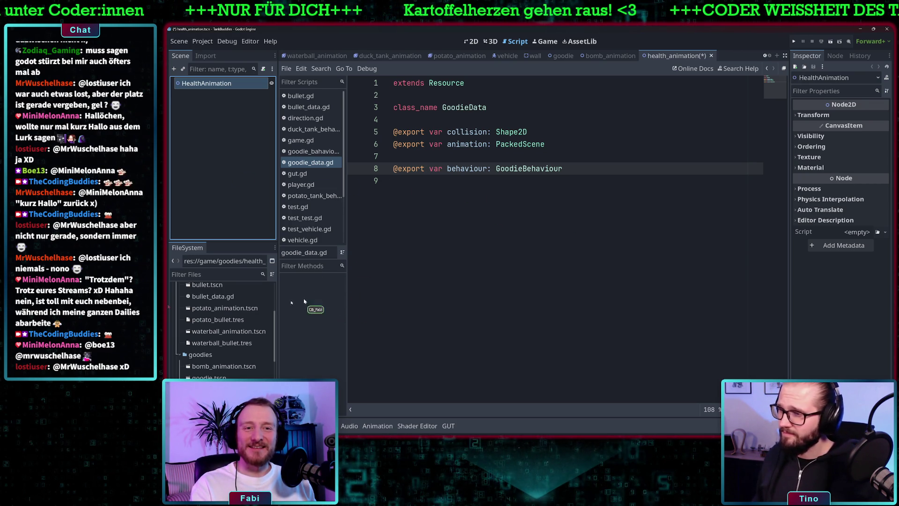
Save the health_animation scene
right_click(213, 88)
click(495, 216)
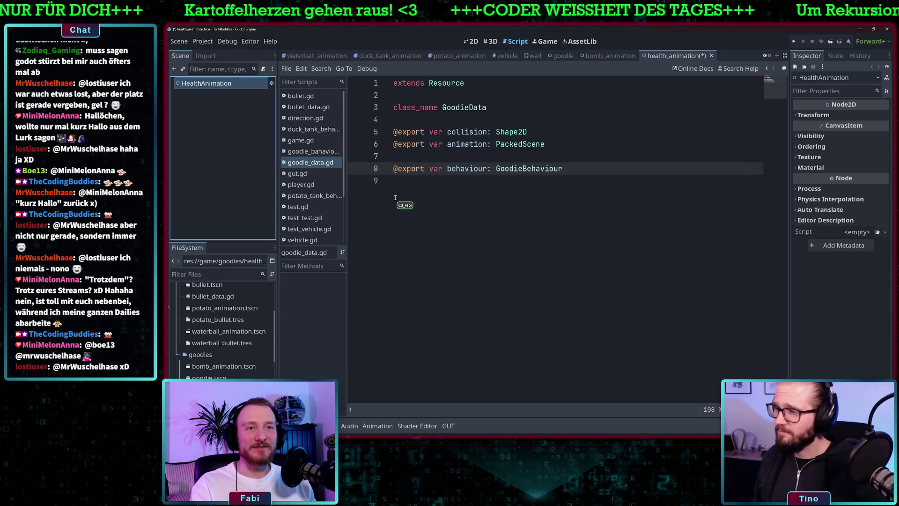
key(ctrl+s)
Convert HealthAnimation to an AnimatedSprite2D with a new SpriteFrames resource
right_click(220, 85)
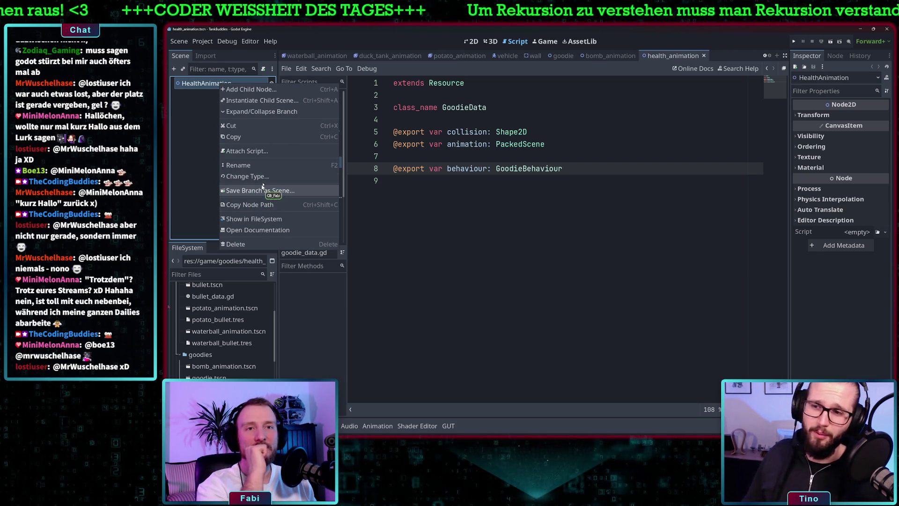
key(Escape)
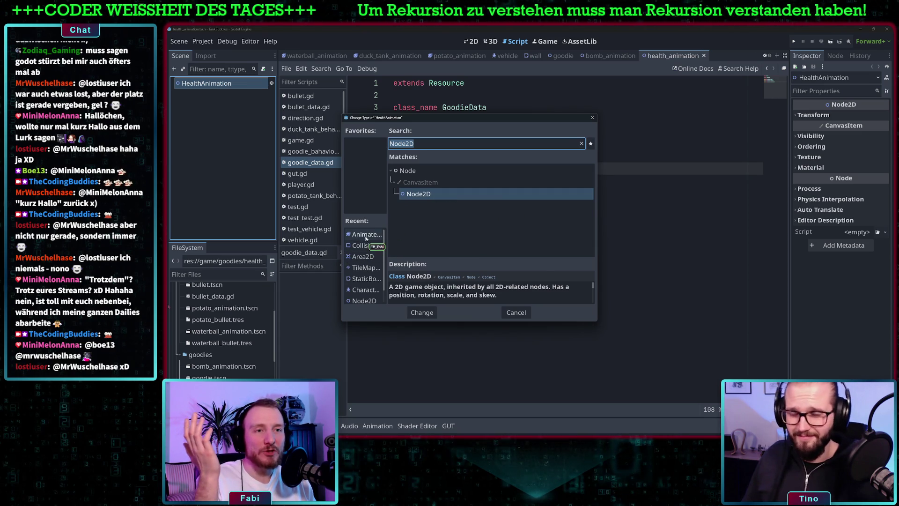
click(364, 234)
click(422, 312)
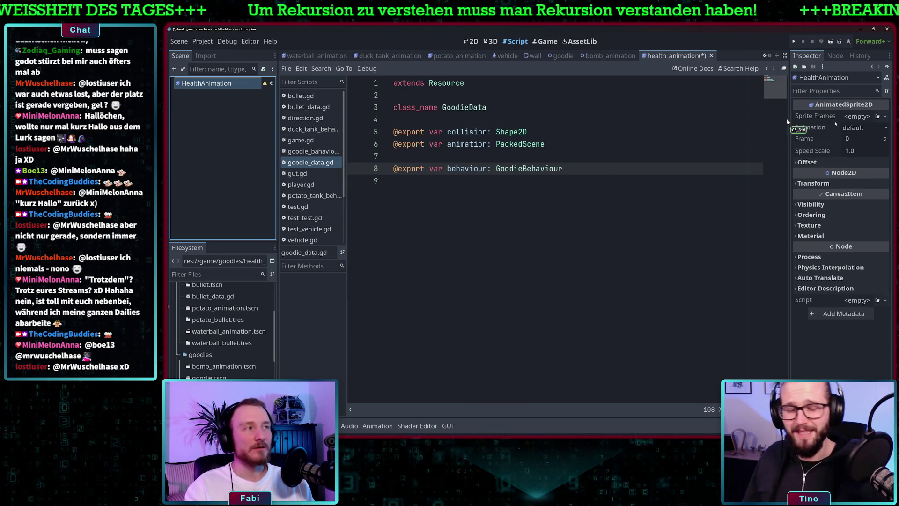
click(857, 116)
click(861, 133)
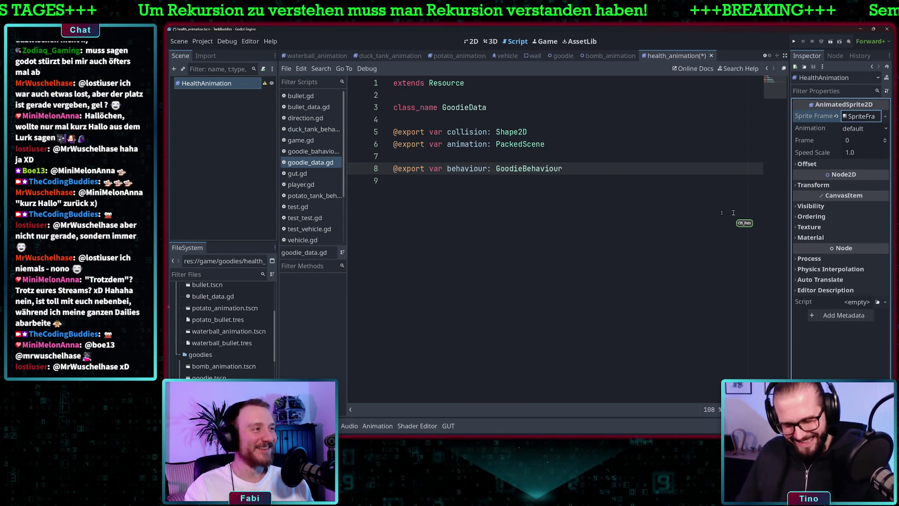
Load assets/health_sheet.png into the 'Add frames from sprite sheet' dialog
click(856, 118)
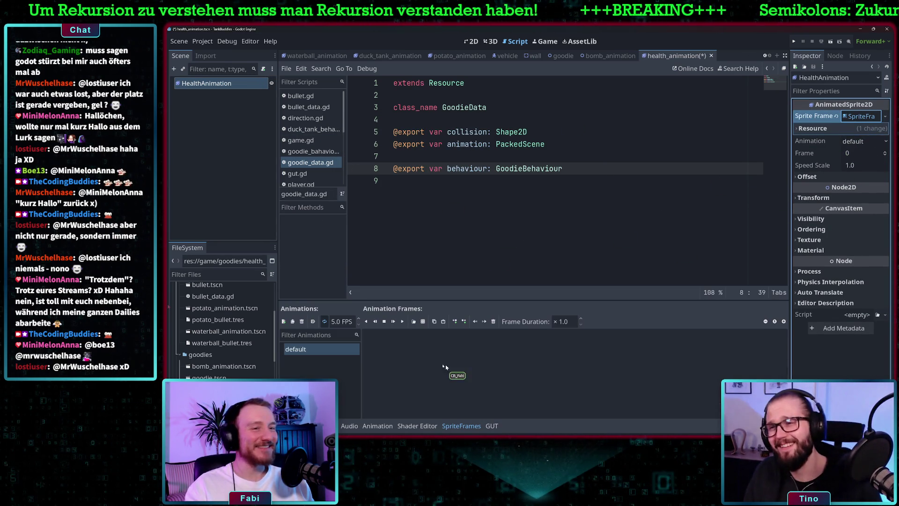
key(ctrl+s)
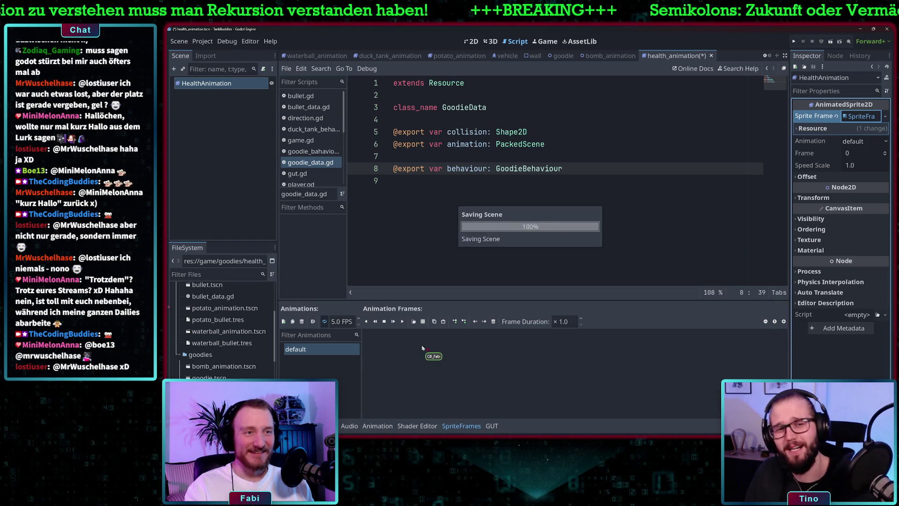
click(423, 323)
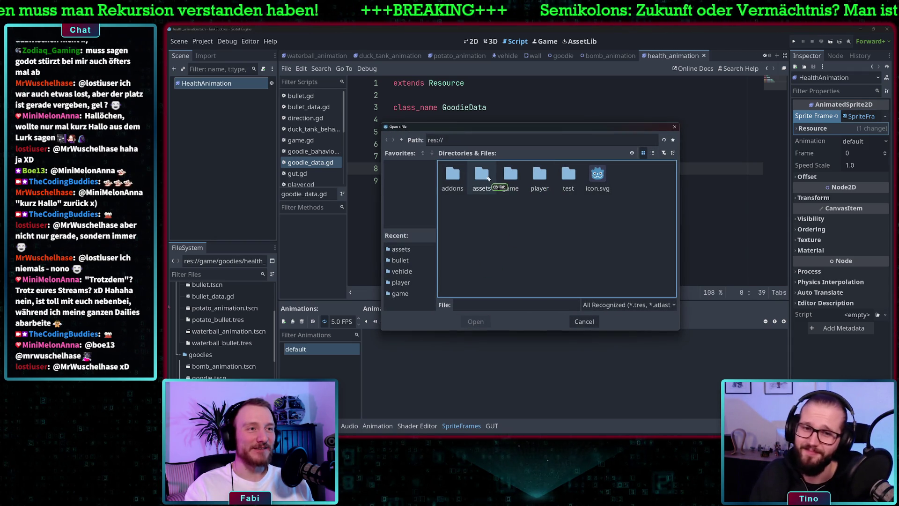
double_click(481, 176)
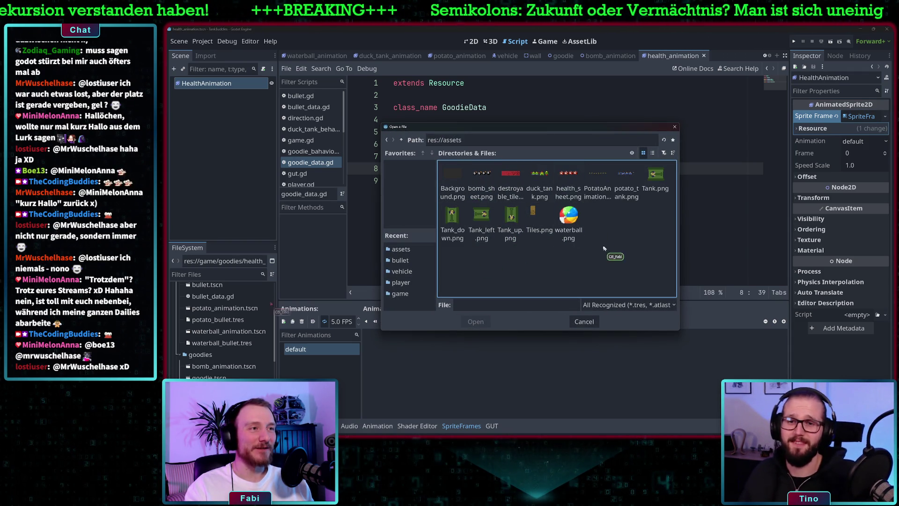
click(568, 184)
click(467, 326)
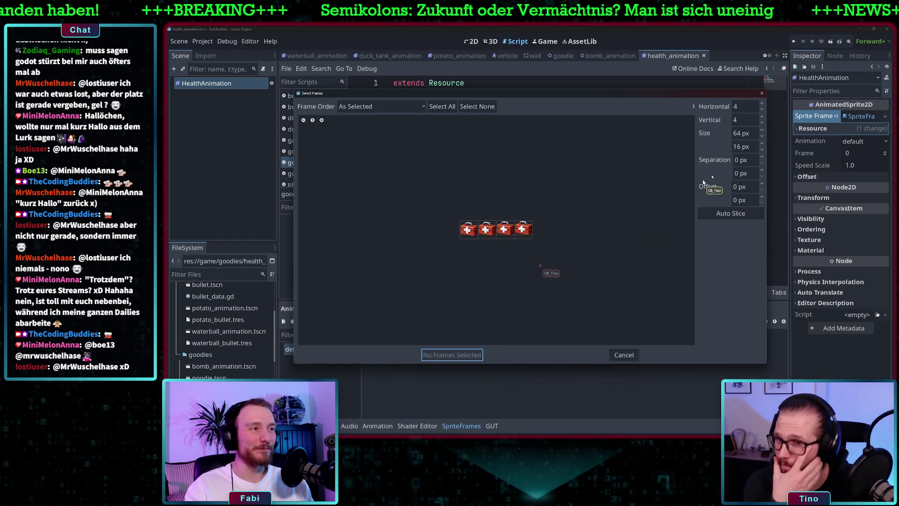
Slice the sheet at 64 px and add all four health-kit frames to the default animation
click(743, 147)
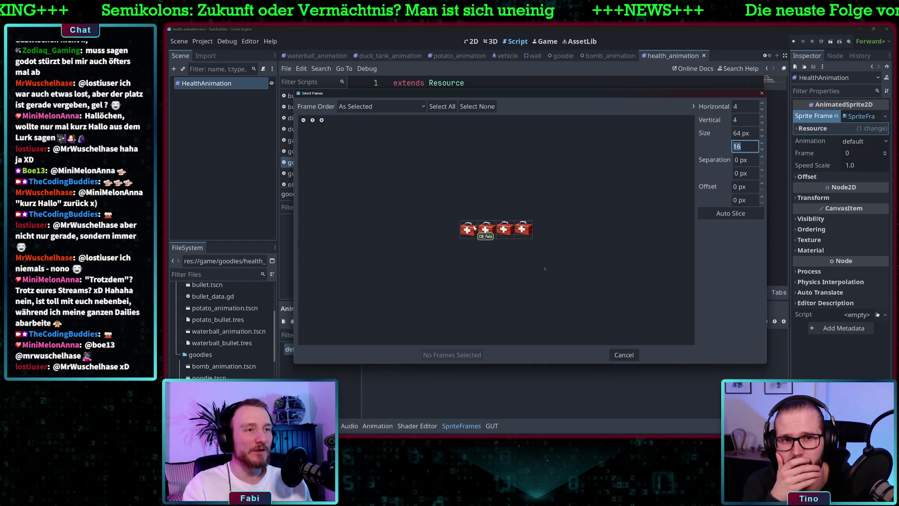
drag(468, 228, 530, 225)
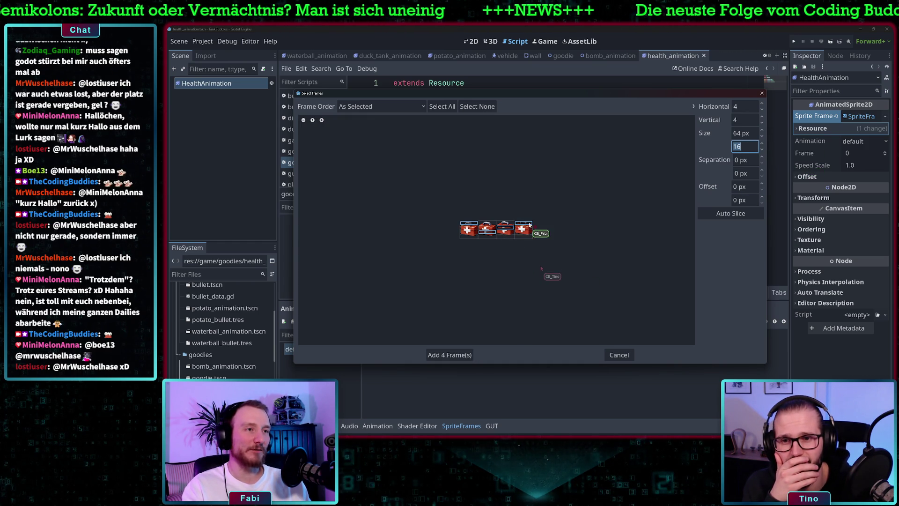
text(64)
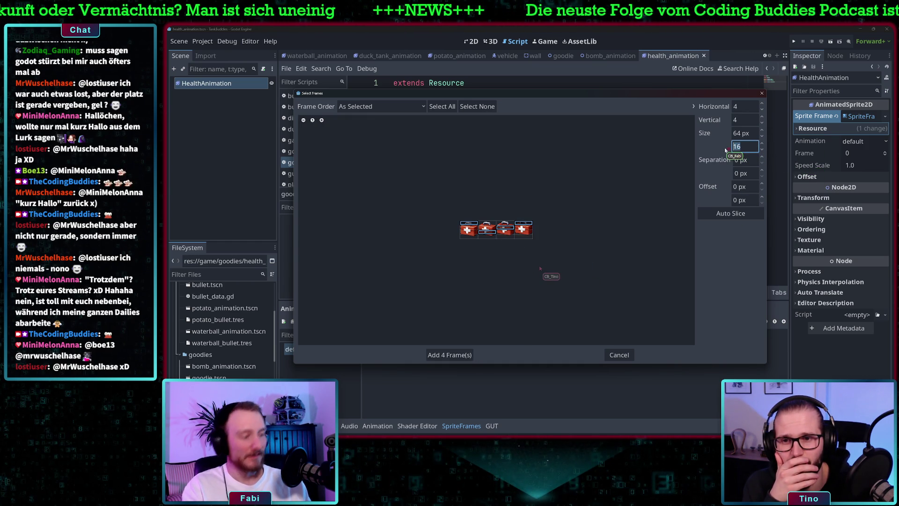
key(Return)
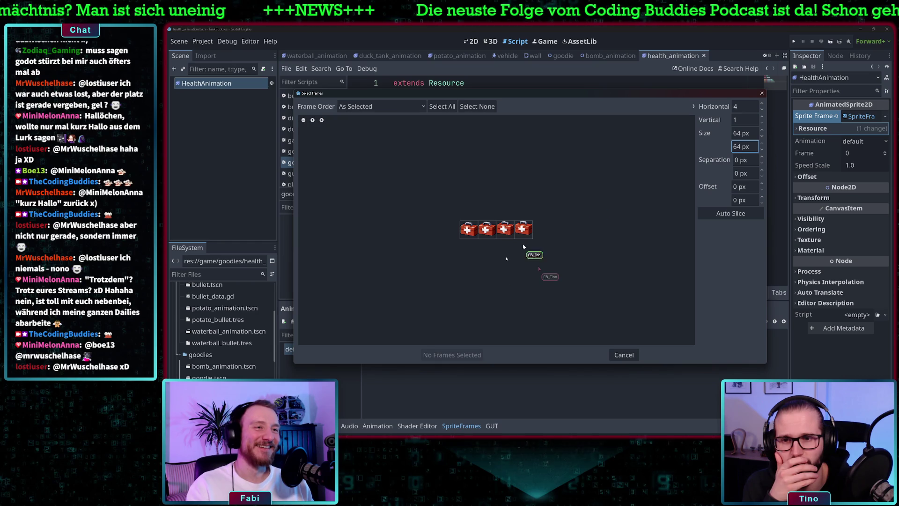
drag(468, 229, 525, 230)
click(461, 355)
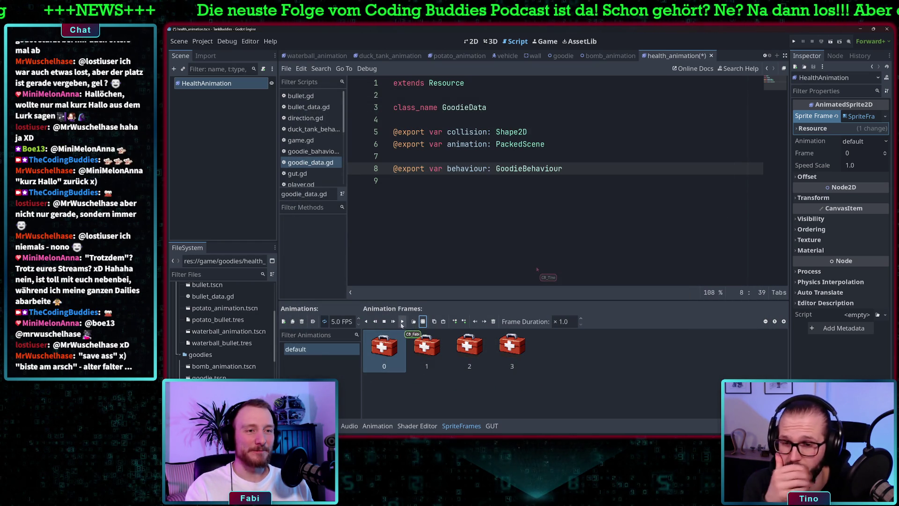
click(463, 41)
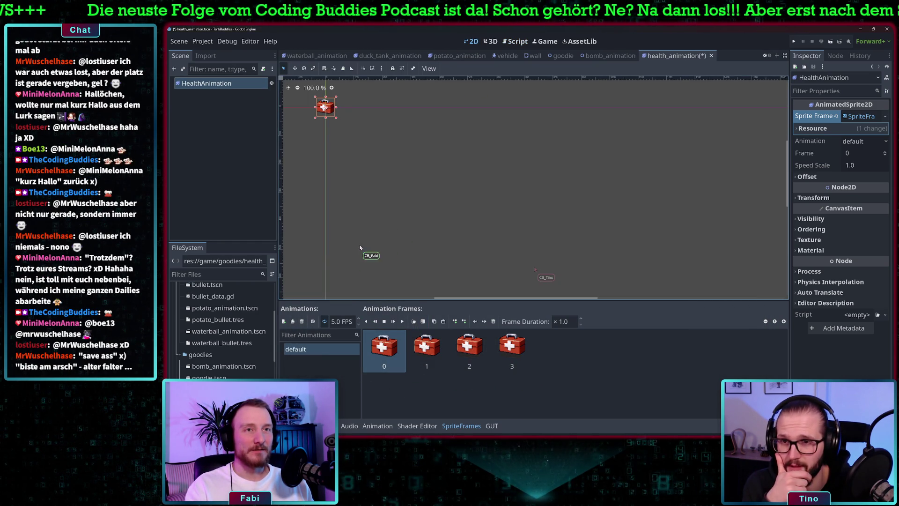
Zoom in, play the health-kit animation, and save health_animation.tscn
scroll(328, 119, up, 5)
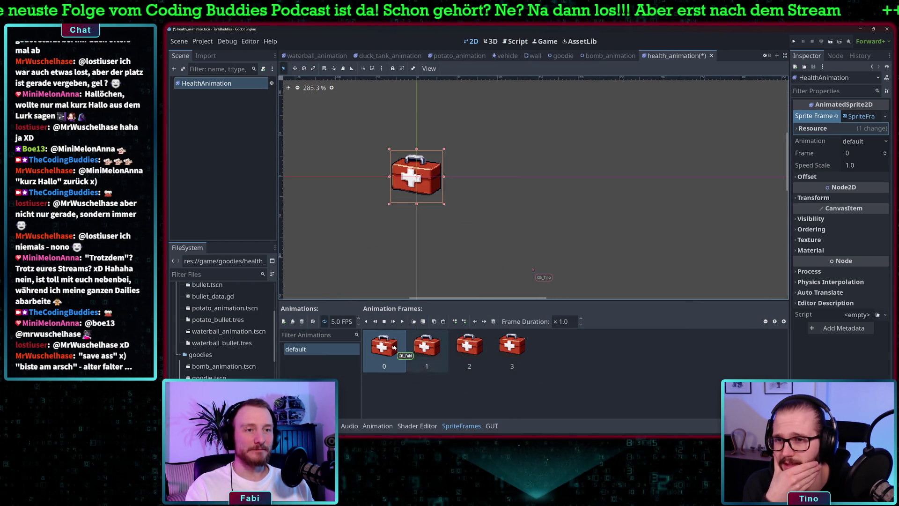
click(403, 321)
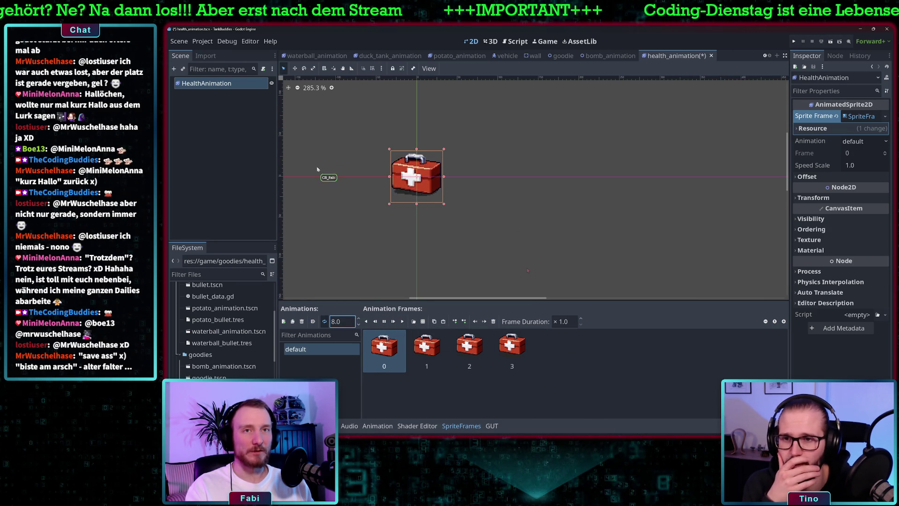
click(242, 133)
key(ctrl+s)
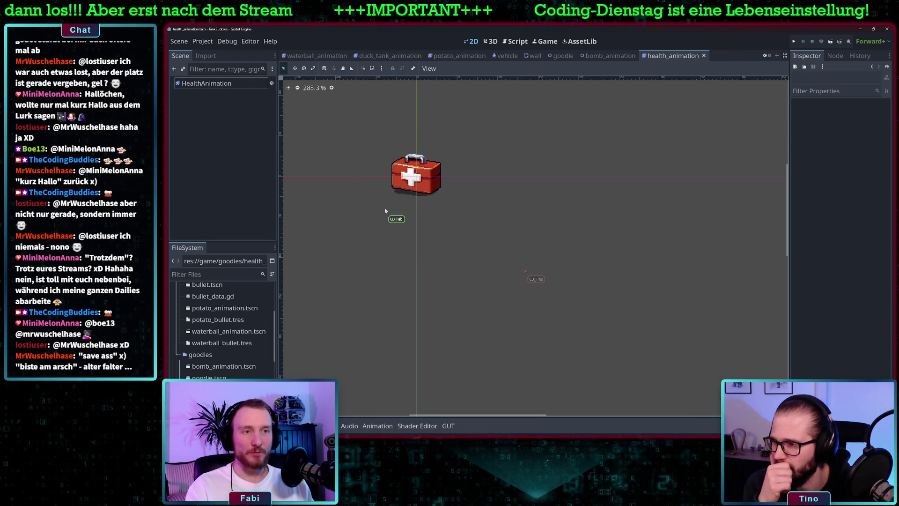
Start a new scene from the goodies folder's Create New > Scene menu, leaving 2D Scene selected
right_click(208, 356)
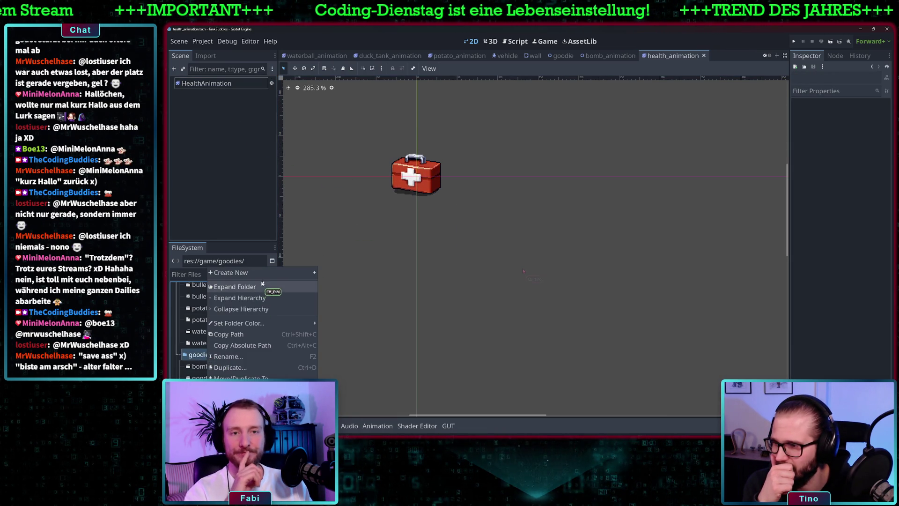
mouse_move(269, 273)
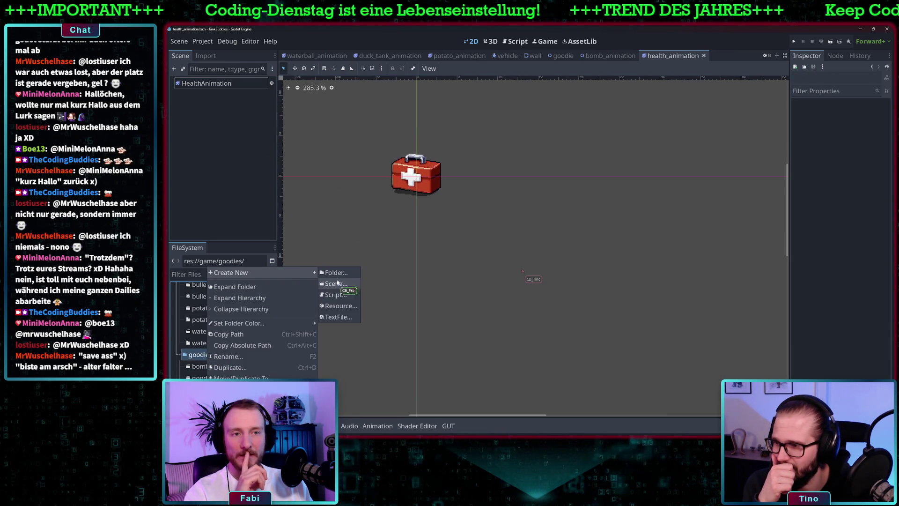
click(337, 283)
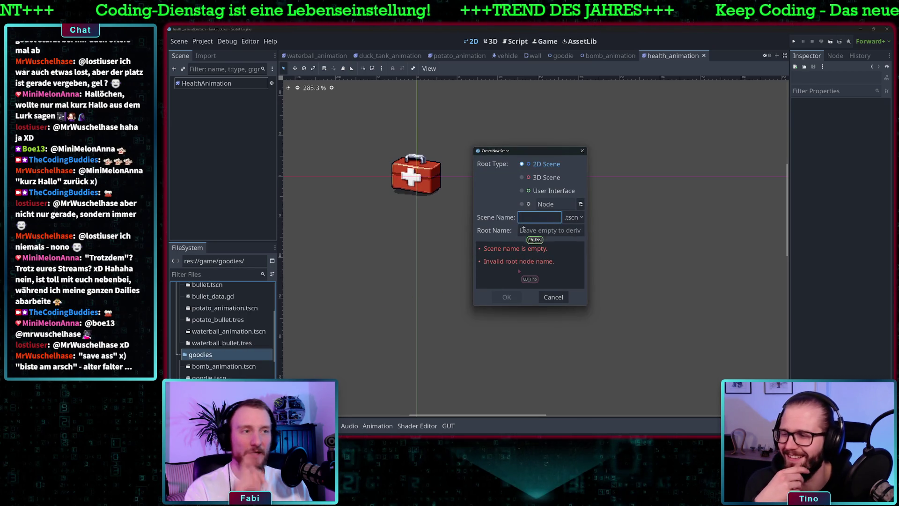
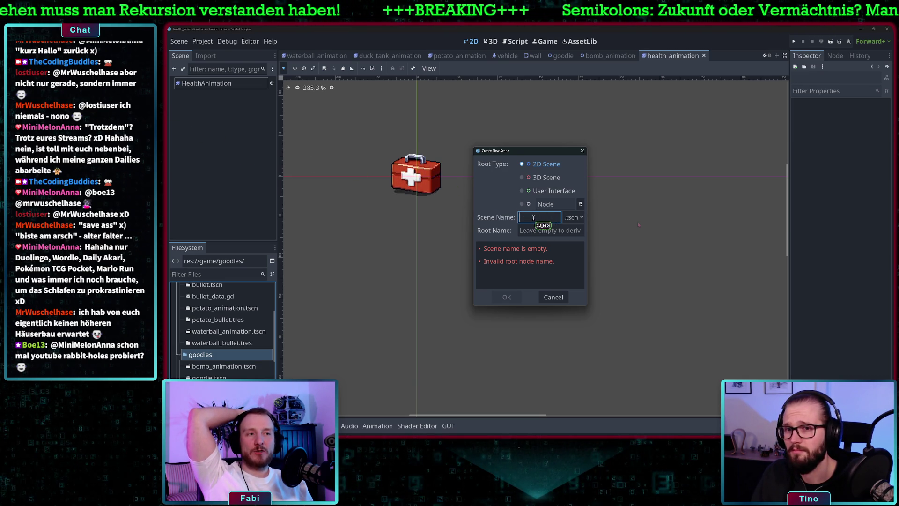
Replace the scene name with damage_boost_animation, keeping 2D Scene as the root type
text(D)
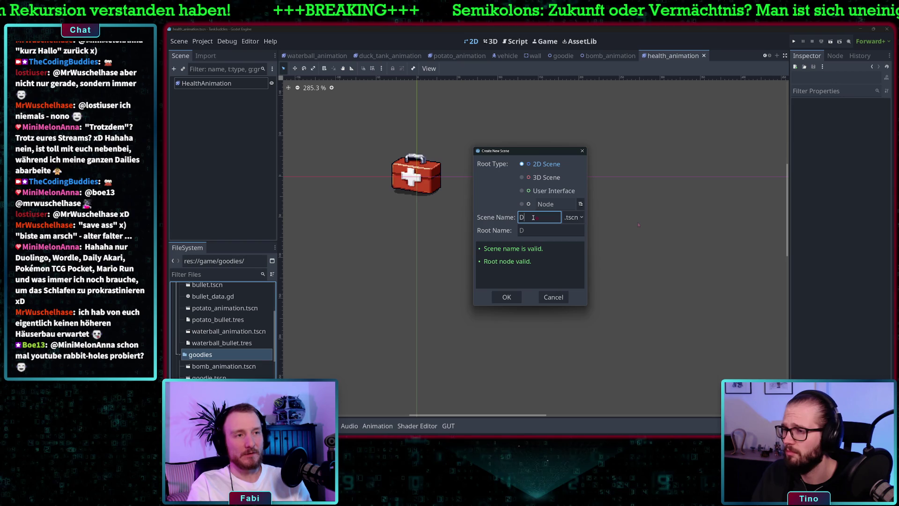
text(amageB)
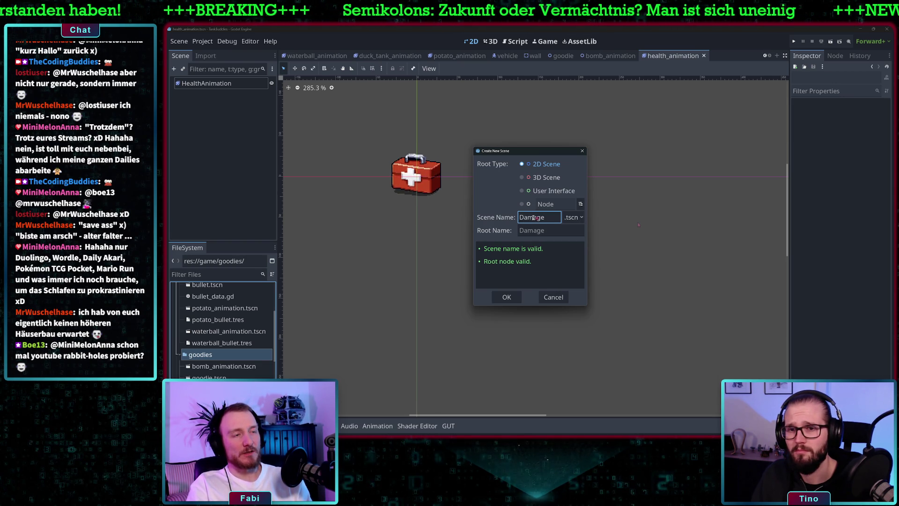
text(oostA)
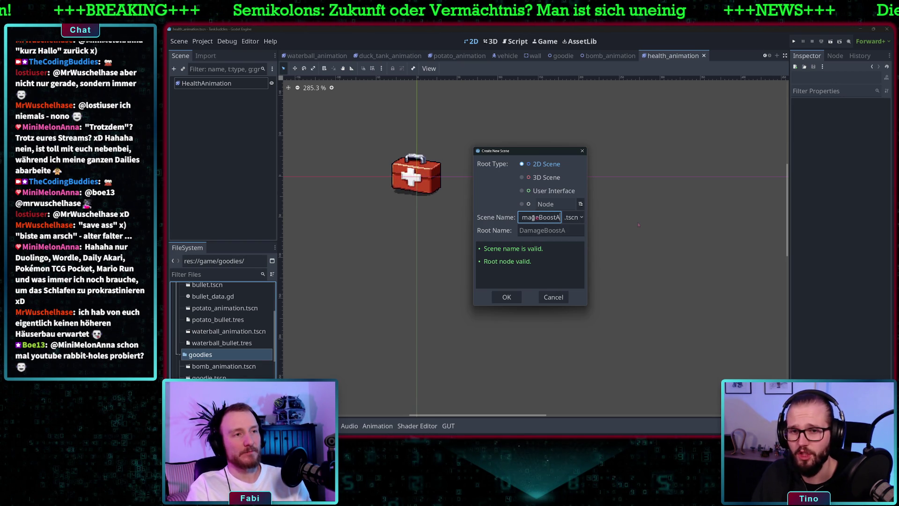
key(BackSpace)
key(BackSpace)
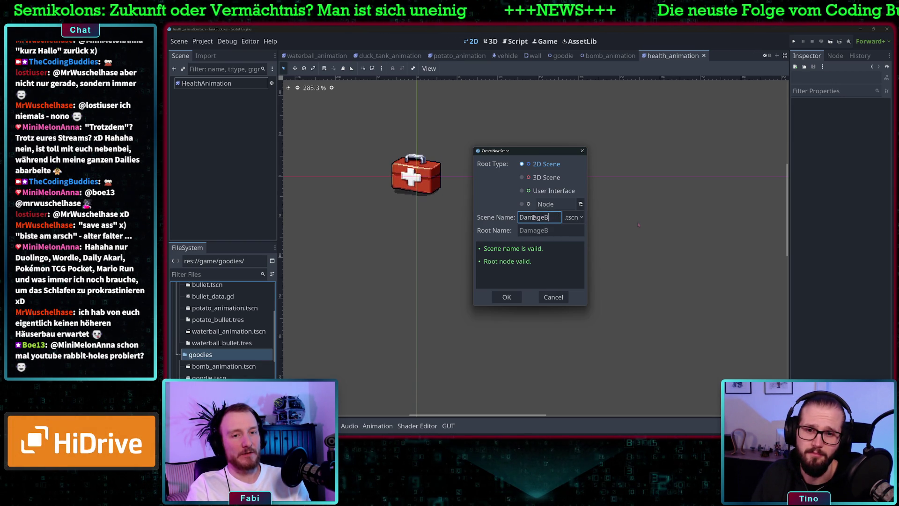
key(BackSpace)
key(BackSpace)
key(BackSpace)
key(BackSpace)
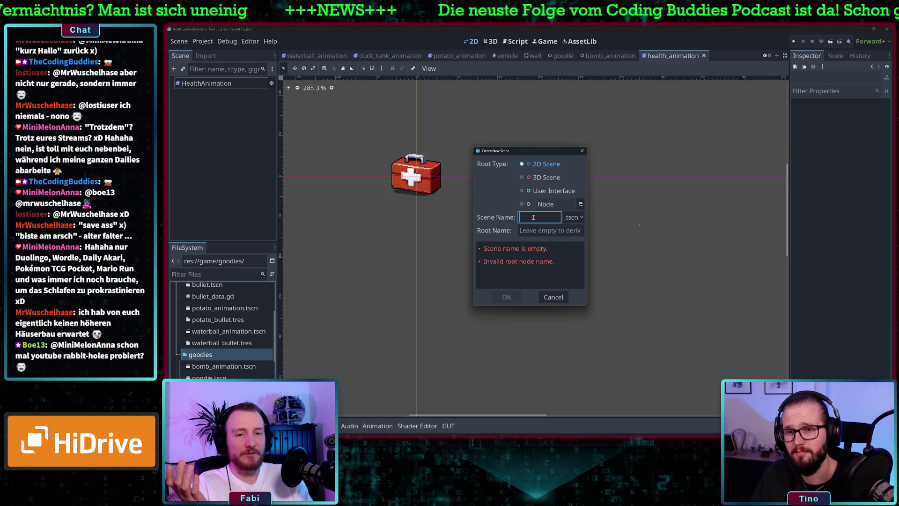
text(damage_)
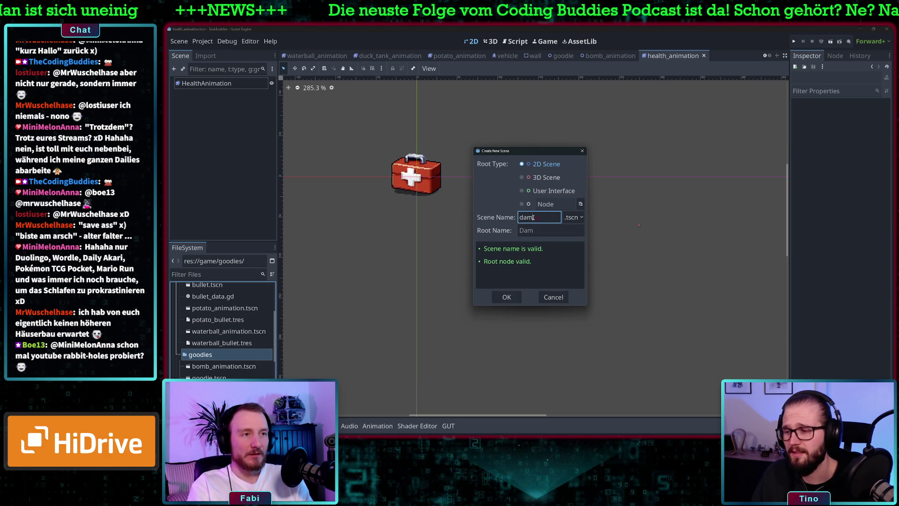
text(bo)
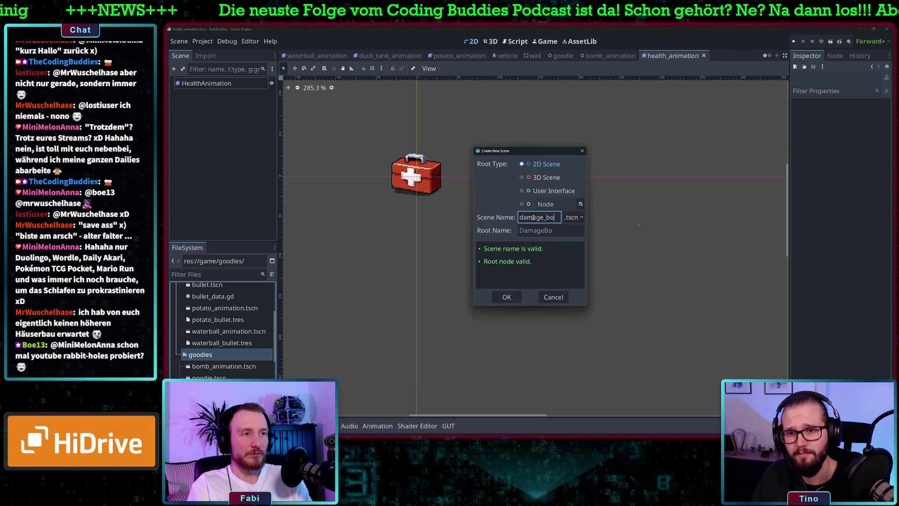
text(ost_)
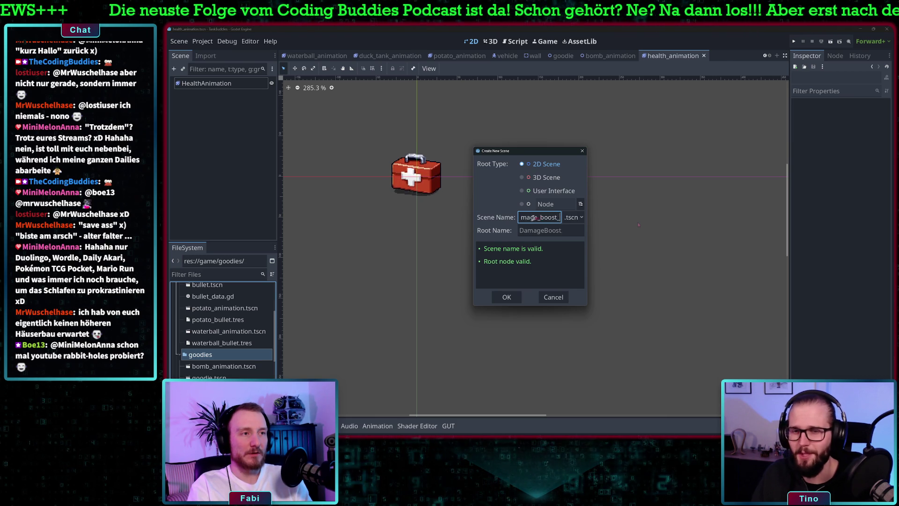
text(m)
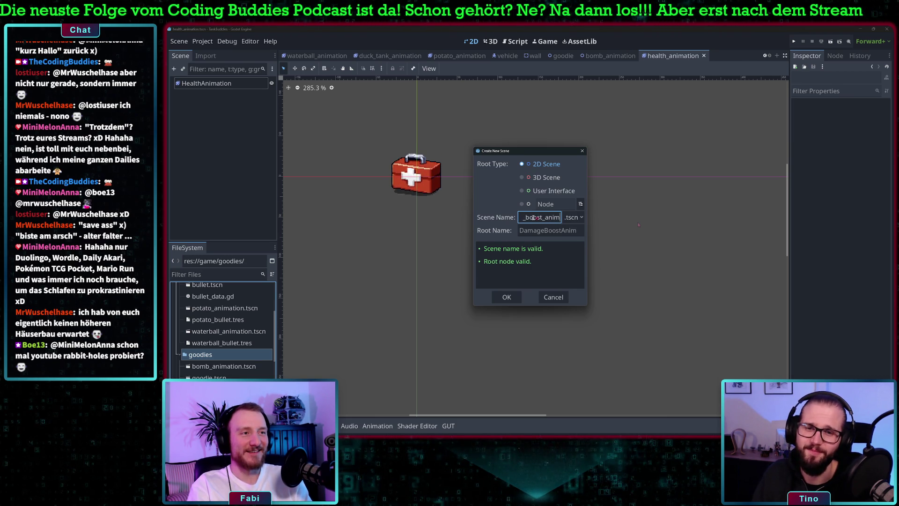
text(ation)
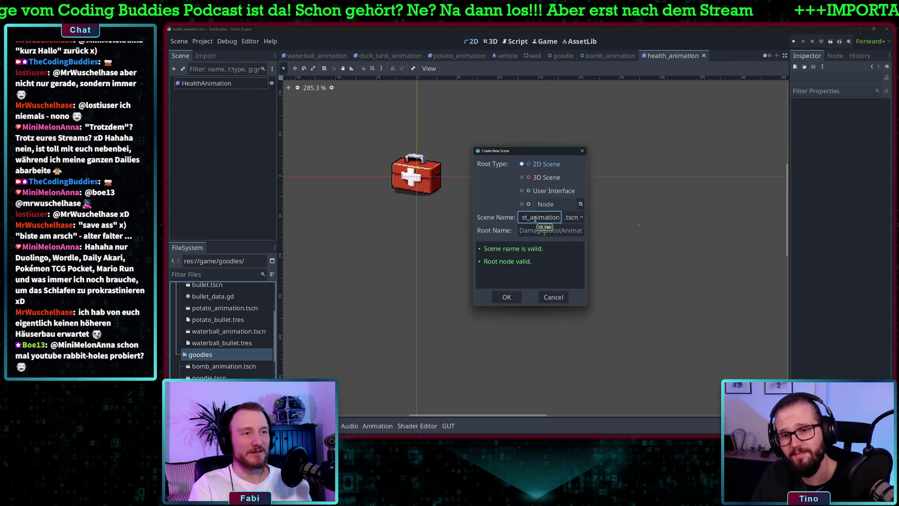
Create the scene and select damage_boost_animation.tscn in the goodies folder
click(508, 291)
scroll(234, 365, down, 5)
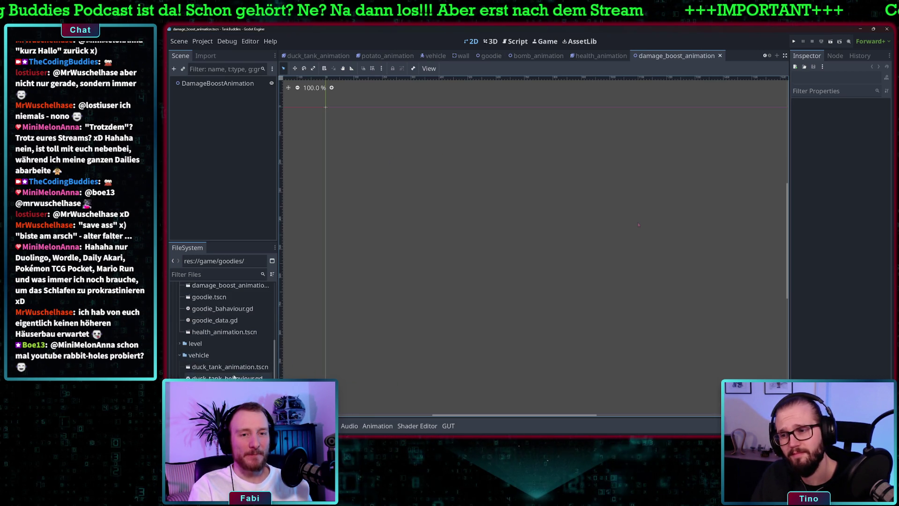
scroll(234, 369, up, 2)
scroll(234, 370, down, 2)
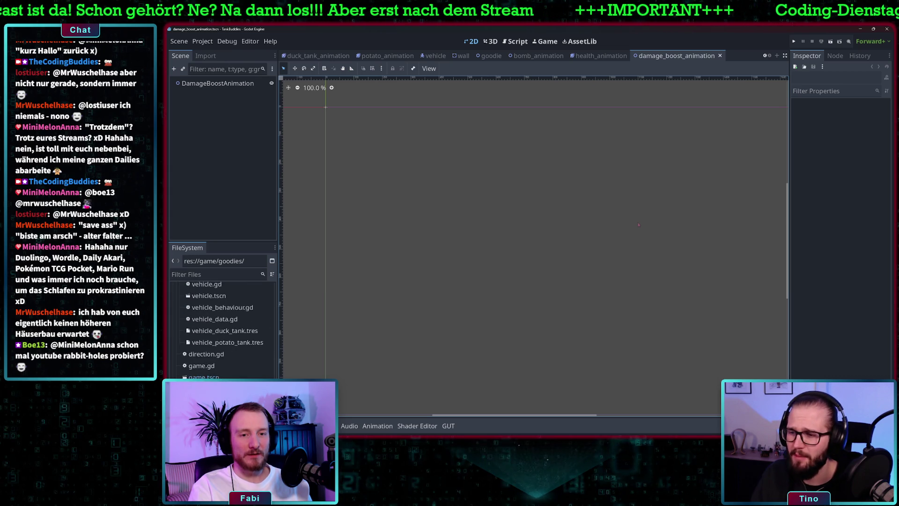
scroll(221, 354, up, 4)
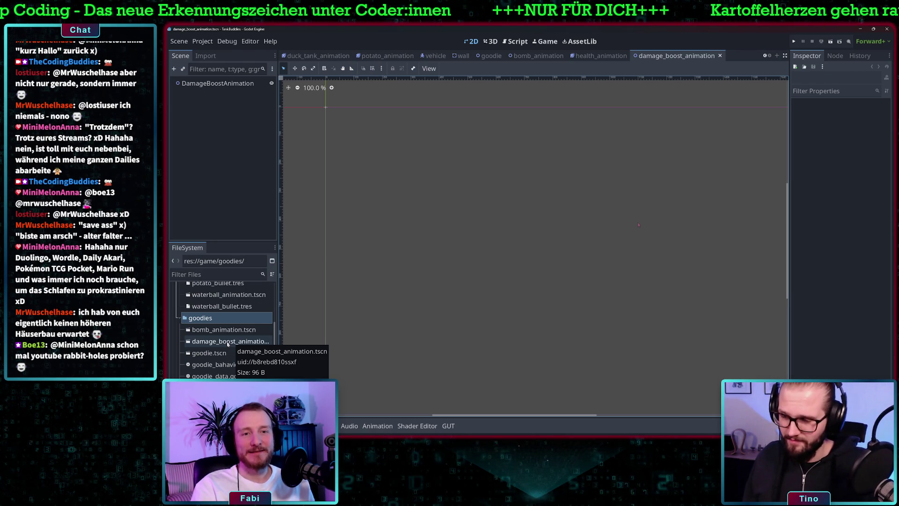
click(228, 342)
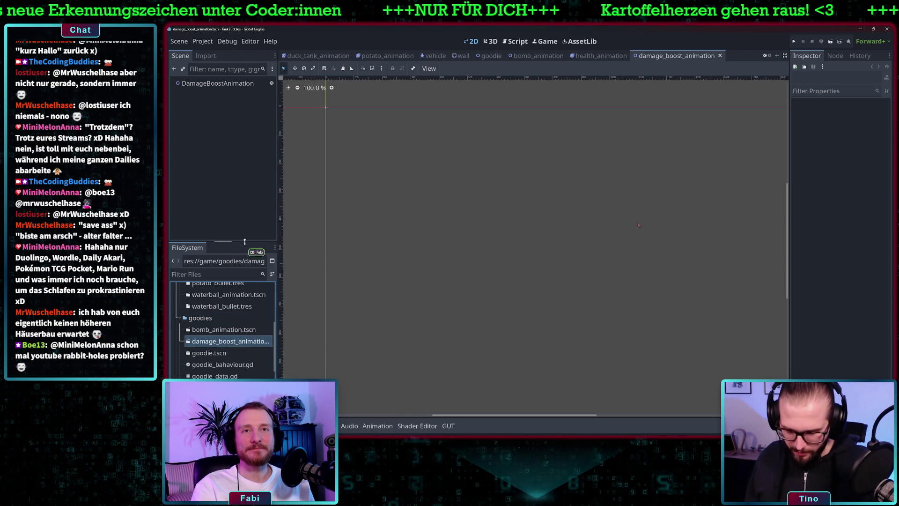
Change the DamageBoostAnimation root to an AnimatedSprite2D and assign a new SpriteFrames resource
click(228, 83)
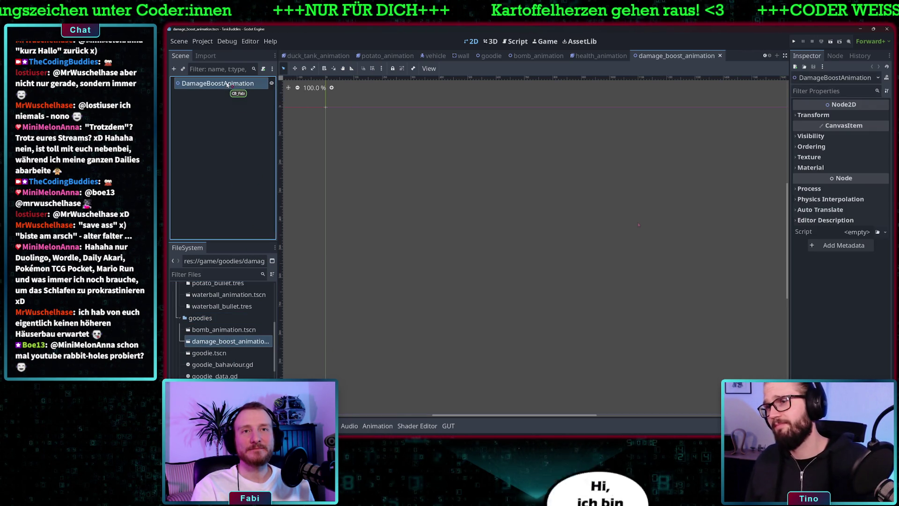
right_click(228, 84)
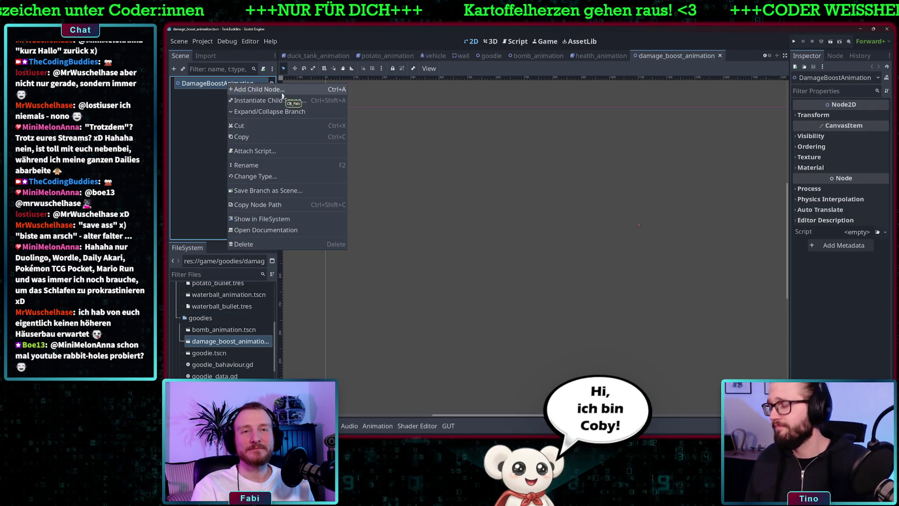
click(277, 177)
click(366, 234)
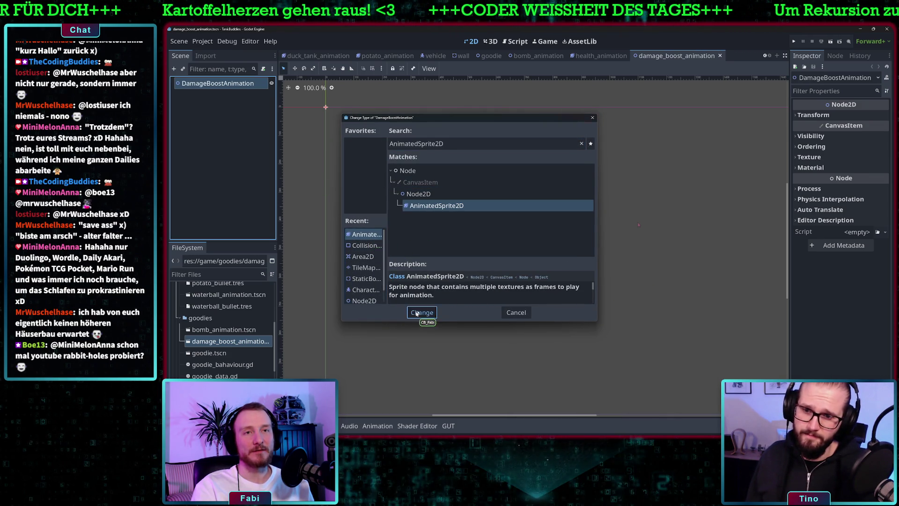
click(422, 312)
click(859, 117)
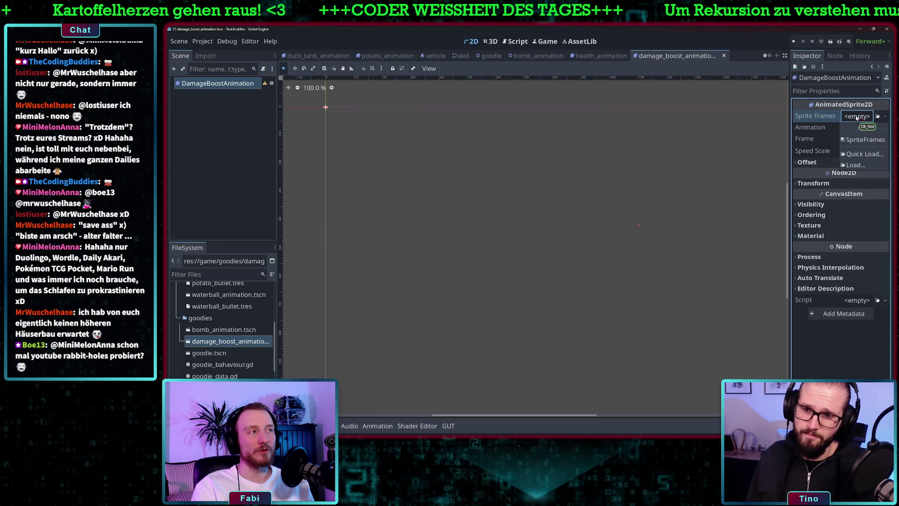
click(859, 130)
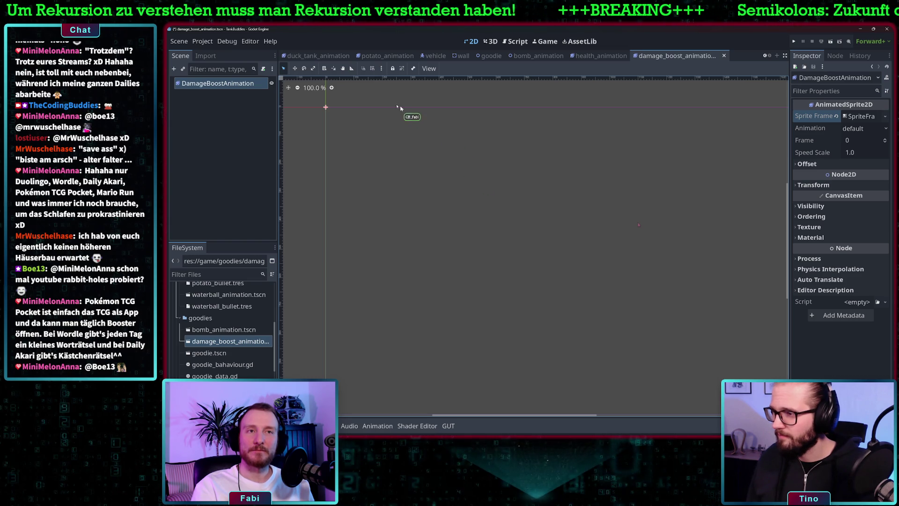
Open the SpriteFrames resource in the SpriteFrames panel without adding frames from file
click(861, 116)
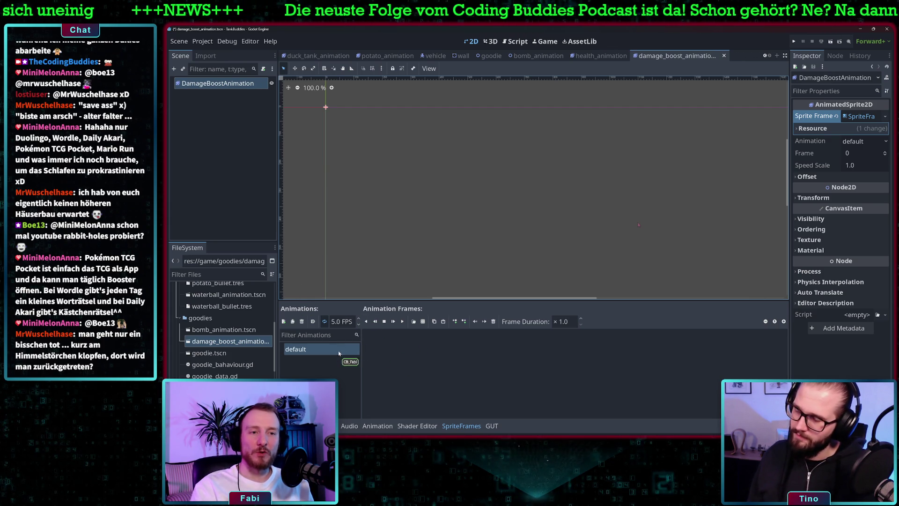
click(422, 321)
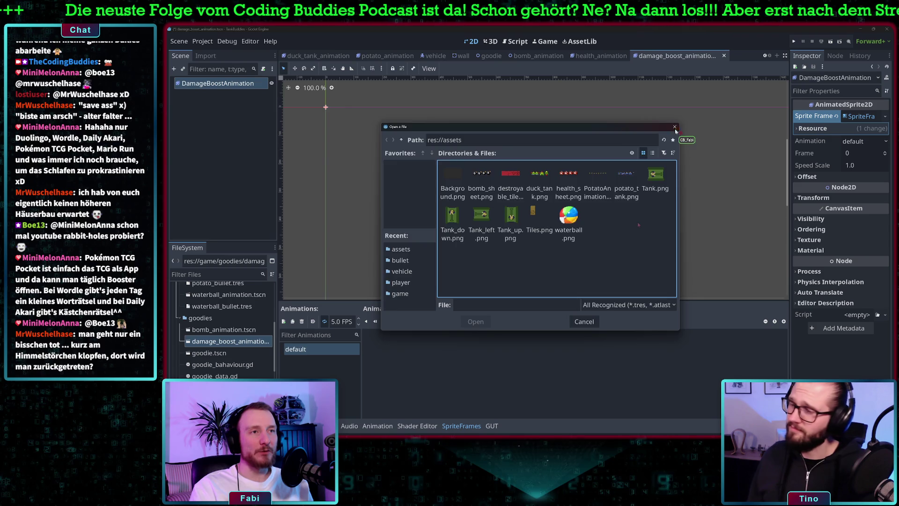
click(584, 322)
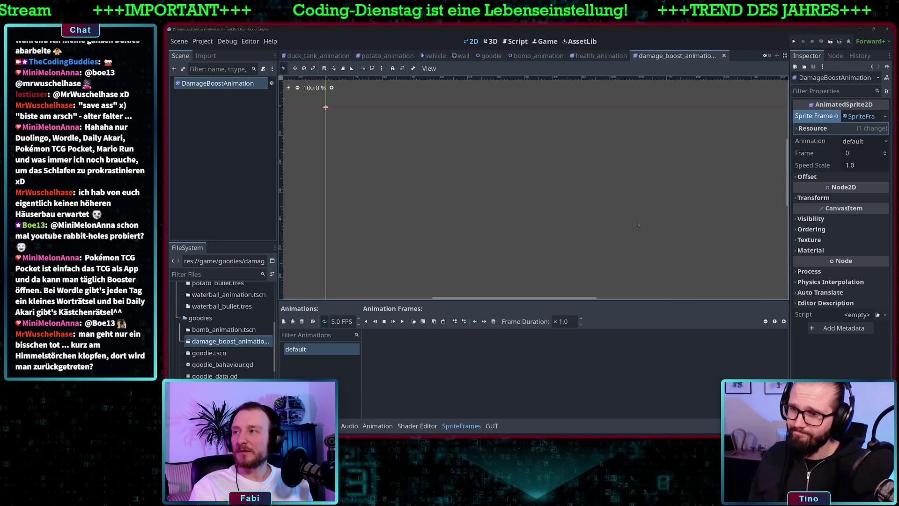
Preview the explosion sprite's animation in Aseprite
key(alt+Tab)
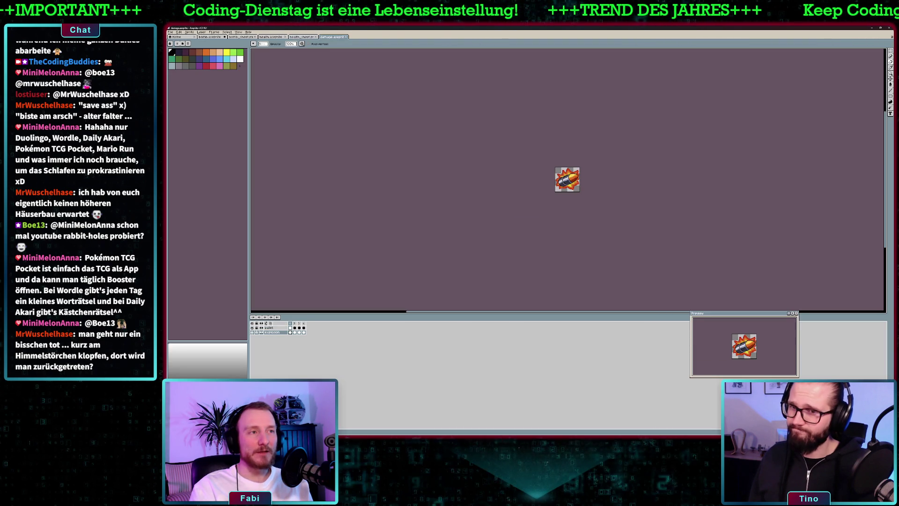
scroll(605, 186, up, 3)
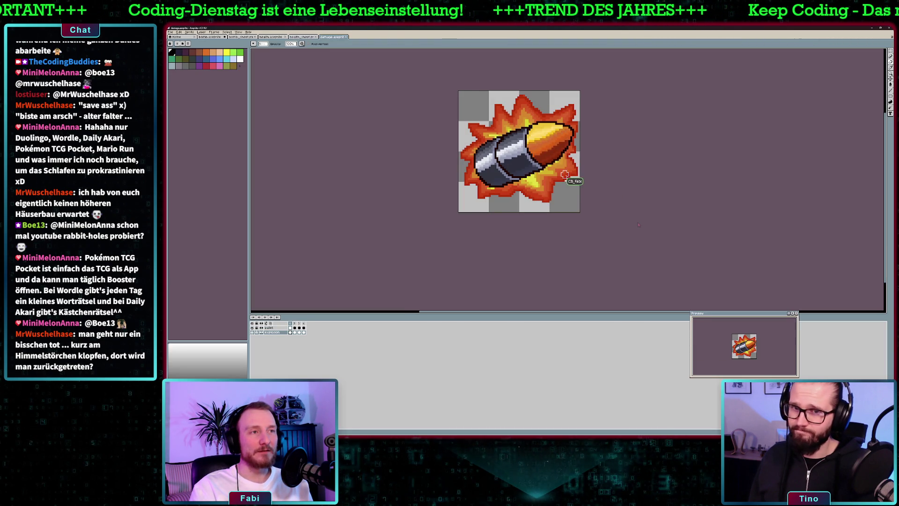
click(264, 317)
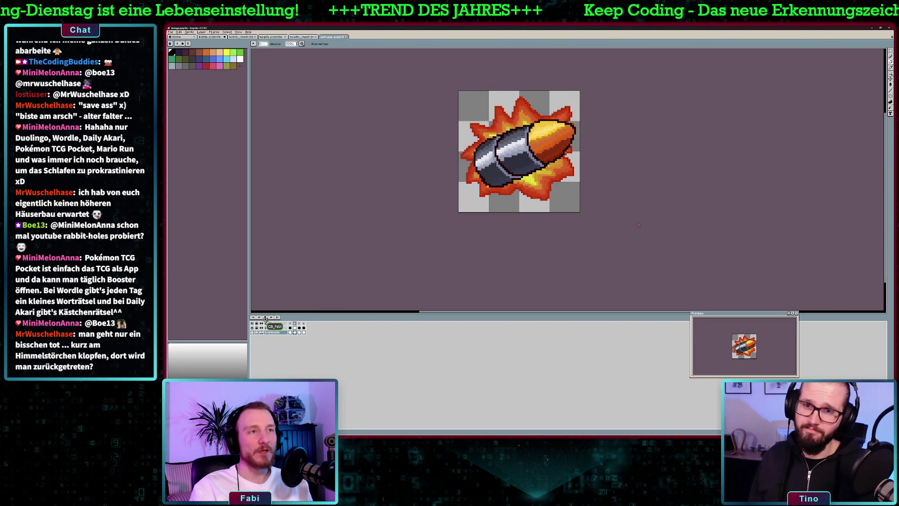
click(264, 317)
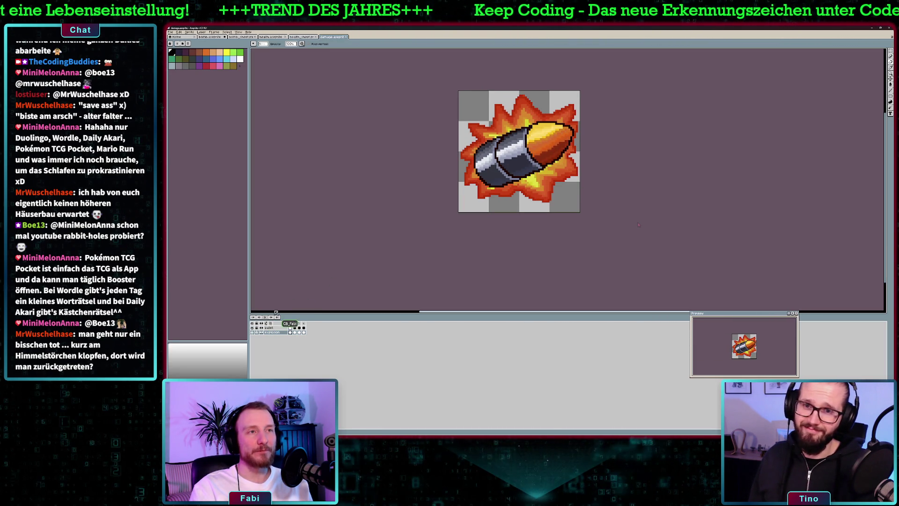
Export the four damage frames as one horizontal sprite sheet
click(171, 33)
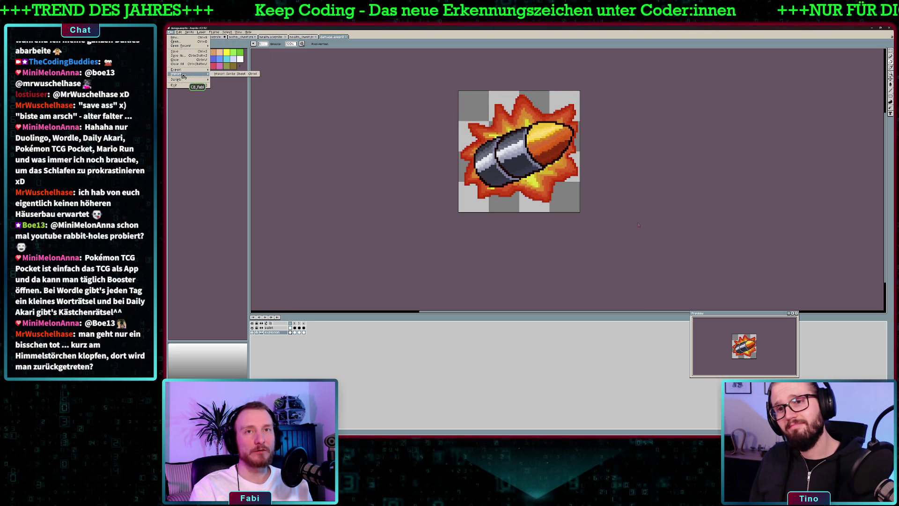
mouse_move(187, 73)
click(229, 73)
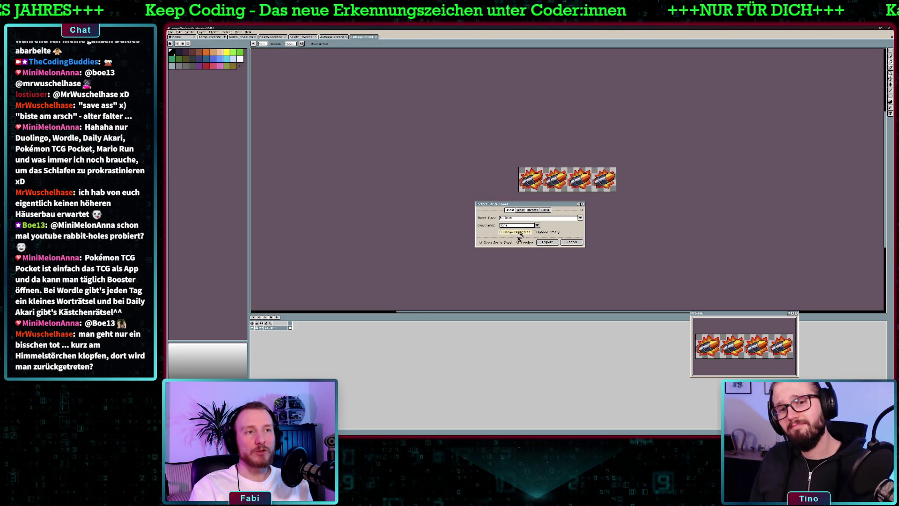
click(547, 243)
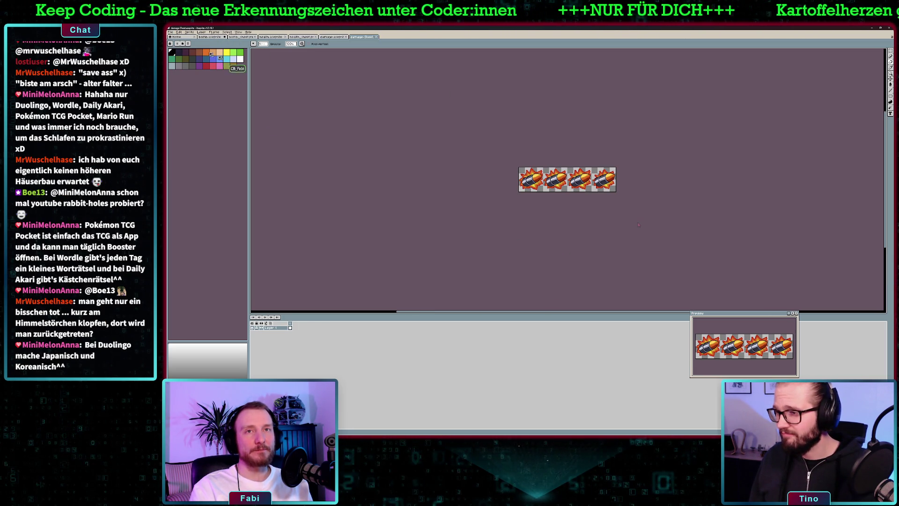
click(170, 32)
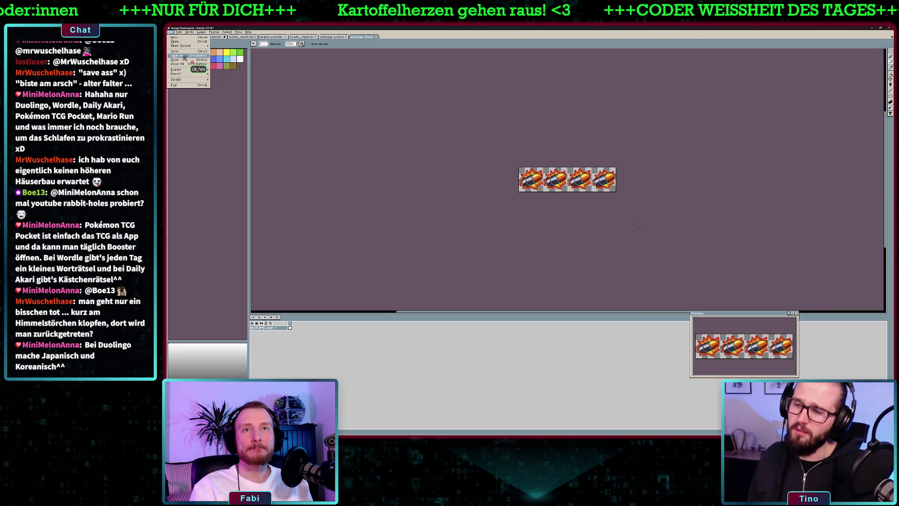
Save the sprite sheet as damage_sheet.png in the project's assets folder, then return to Godot
key(Return)
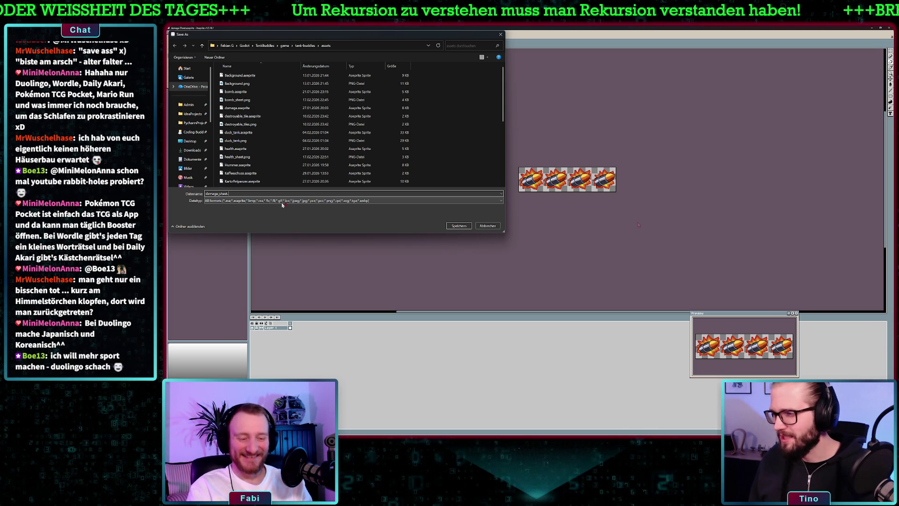
text(g)
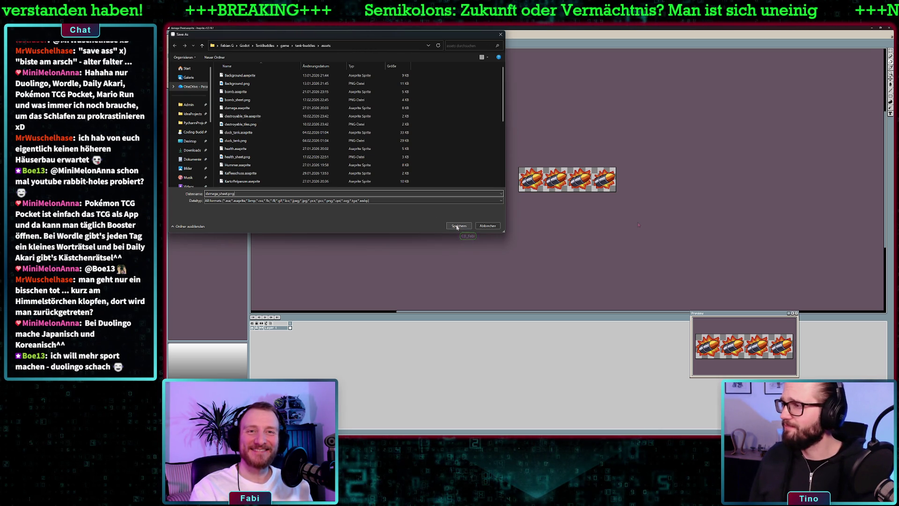
click(457, 227)
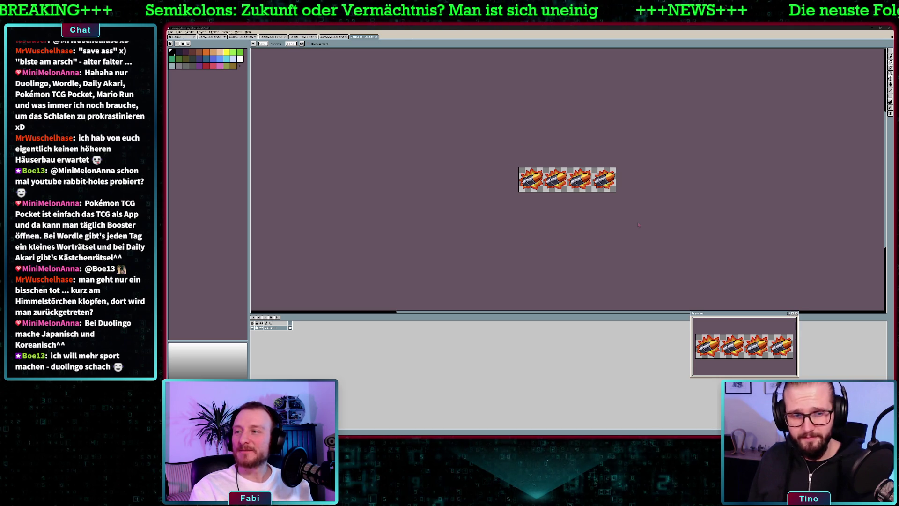
key(alt+Tab)
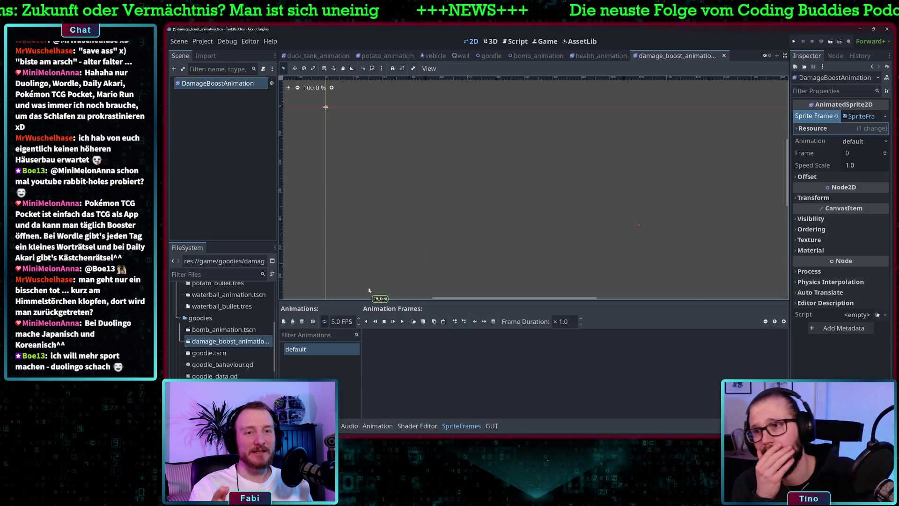
Add all four frames from damage_sheet.png to the default animation
key(ctrl+s)
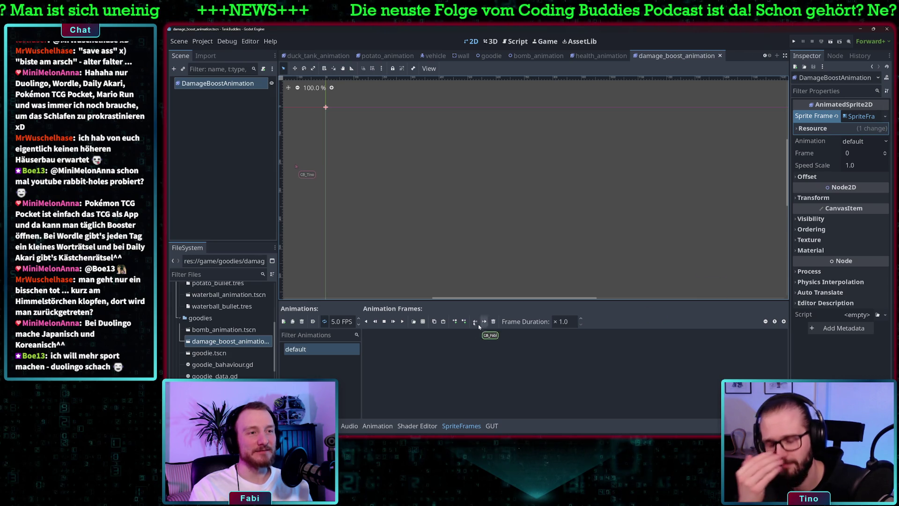
click(424, 321)
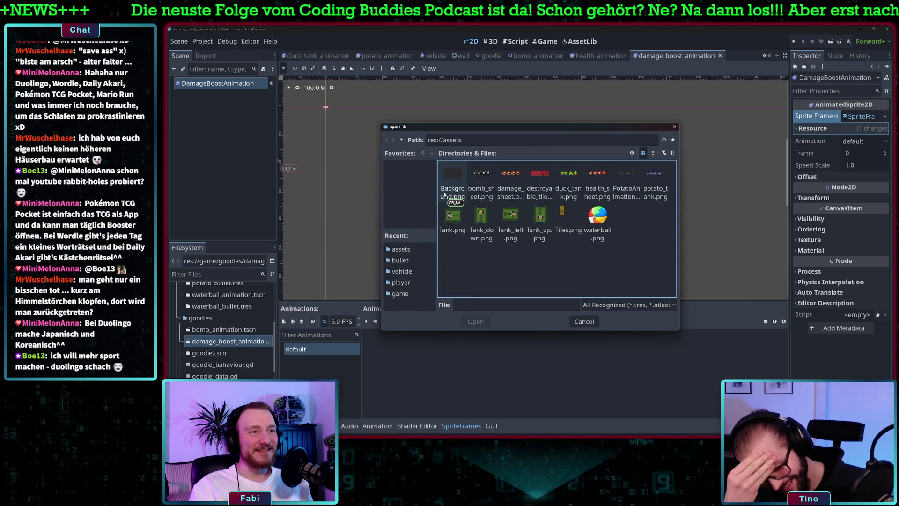
click(511, 180)
click(477, 321)
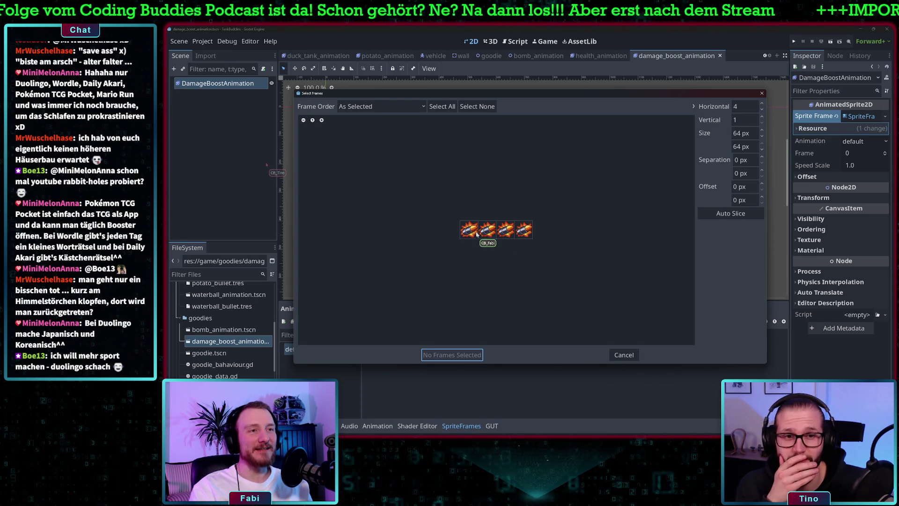
drag(468, 230, 532, 233)
click(445, 355)
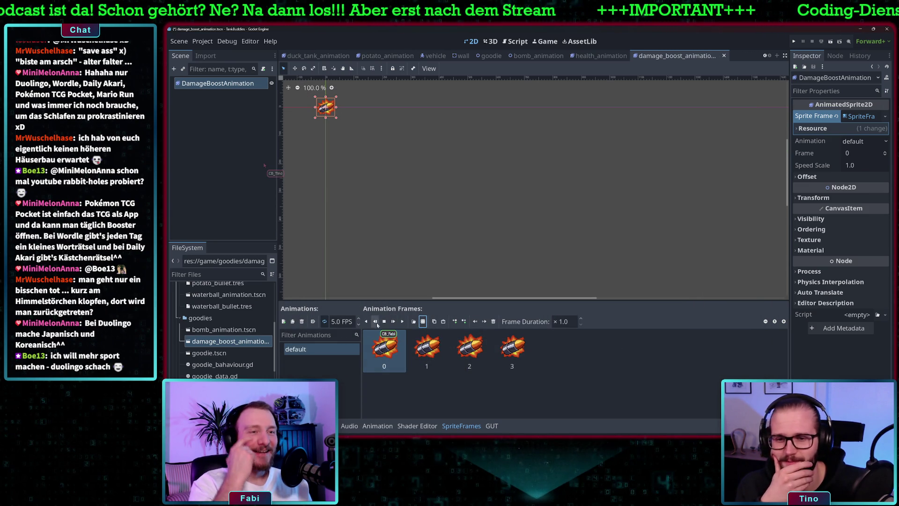
Play the animation, lower its speed to 5 FPS, and save the scene
click(402, 322)
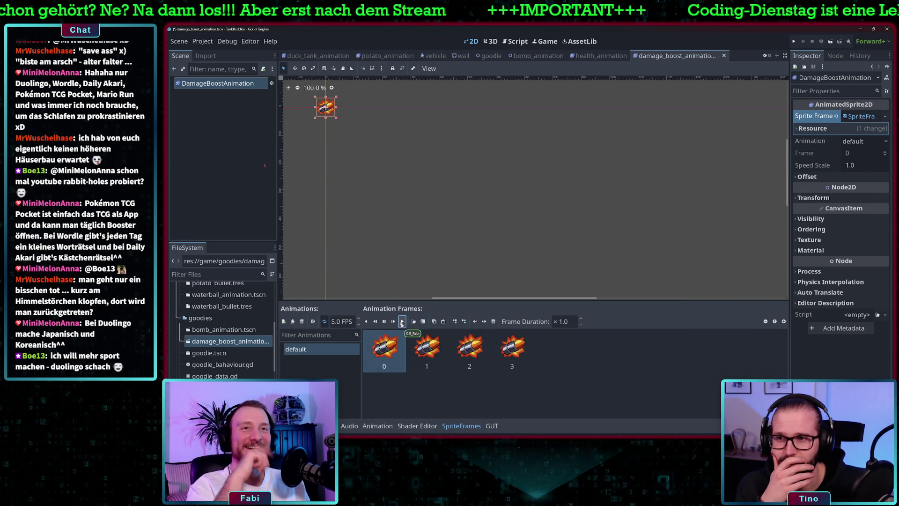
scroll(329, 107, up, 5)
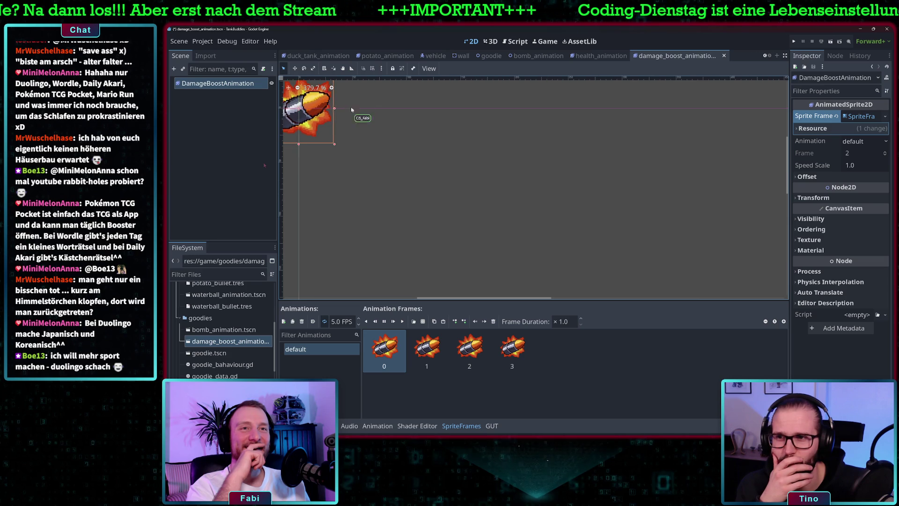
drag(420, 156, 557, 229)
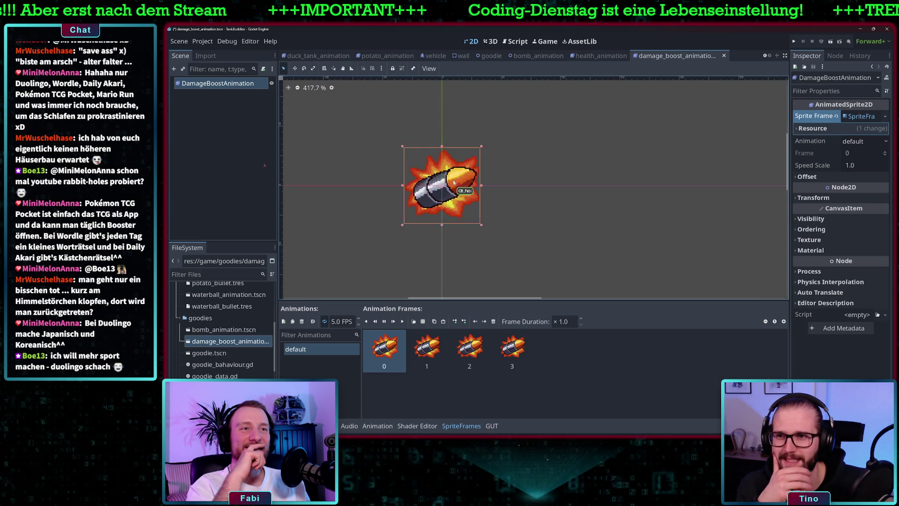
scroll(454, 185, up, 4)
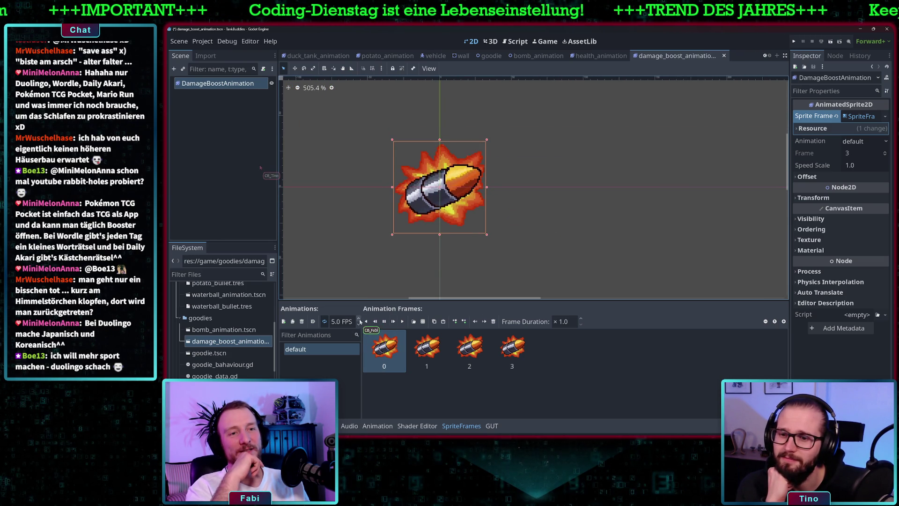
scroll(359, 319, up, 3)
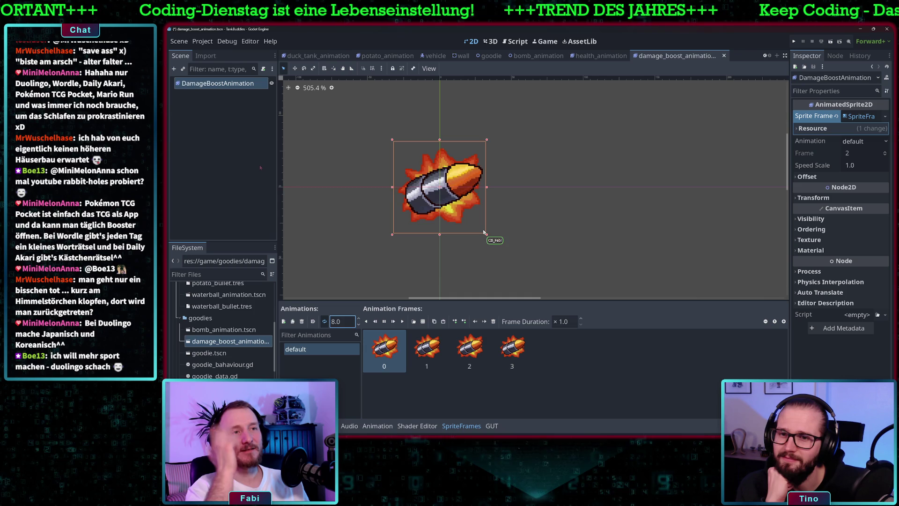
click(360, 324)
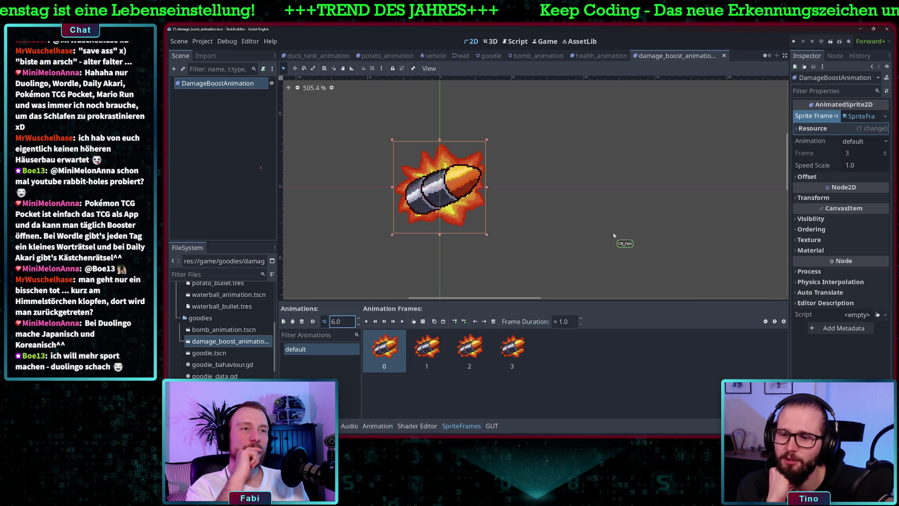
click(360, 324)
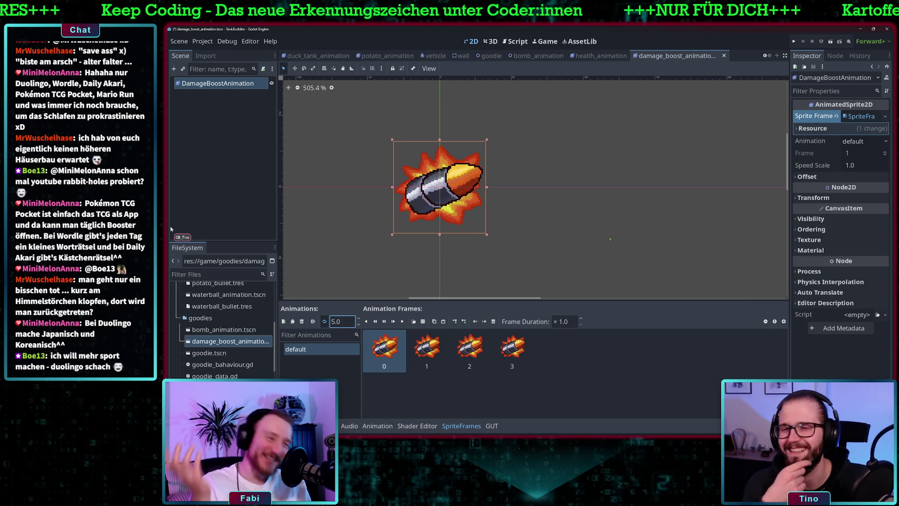
key(ctrl+s)
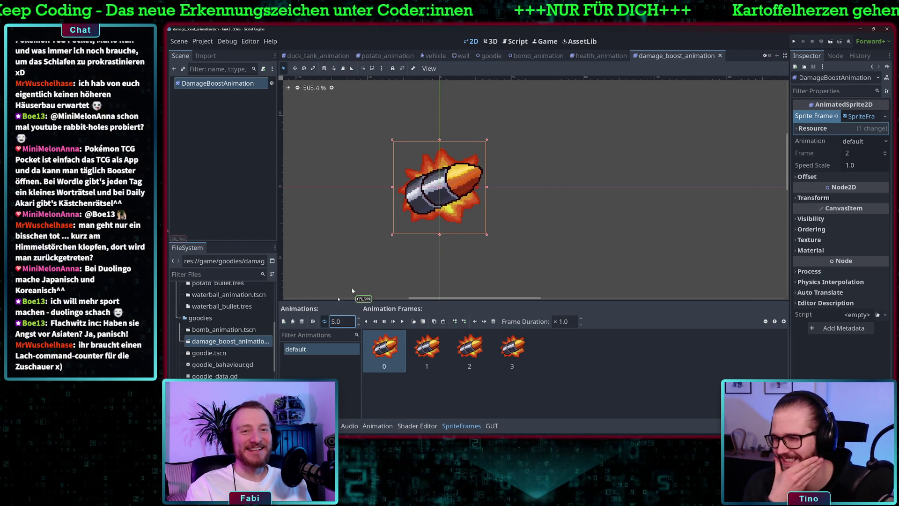
scroll(217, 331, up, 2)
scroll(217, 331, up, 5)
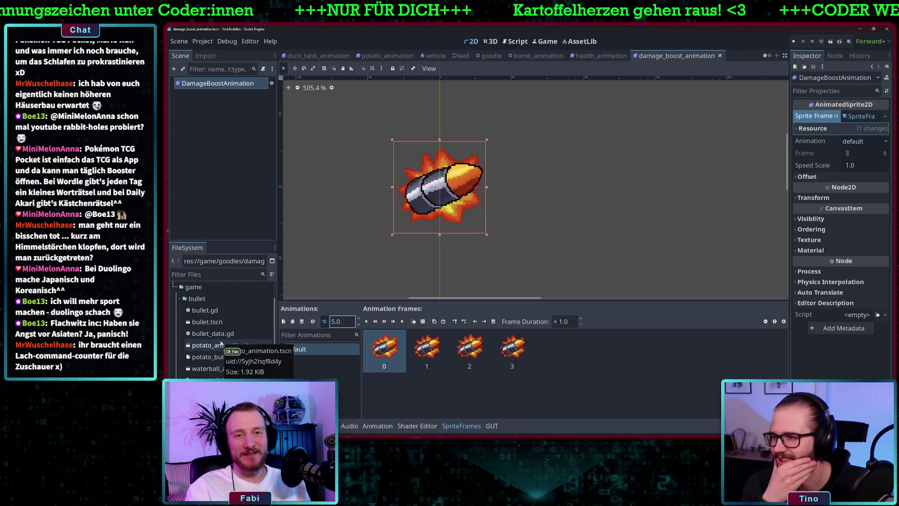
scroll(220, 344, down, 2)
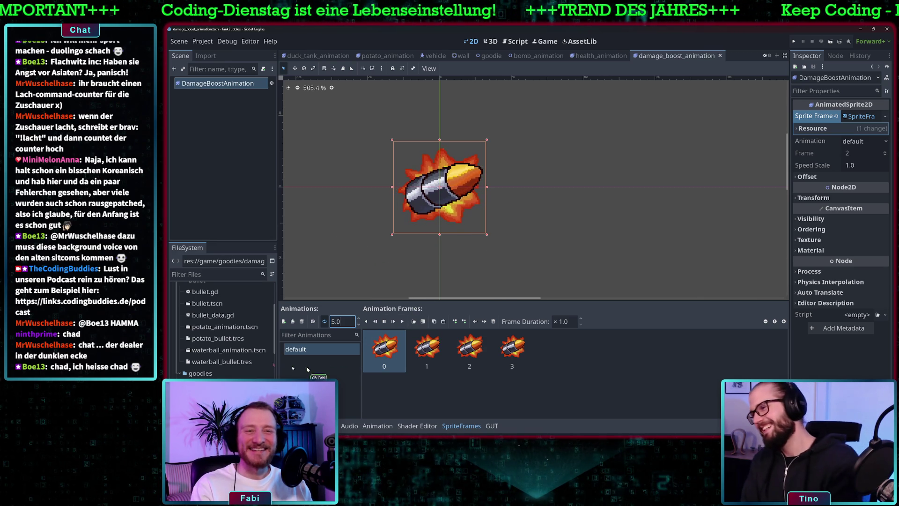
Switch to the Script workspace (Ctrl+F3) showing goodie_data.gd
scroll(230, 373, down, 3)
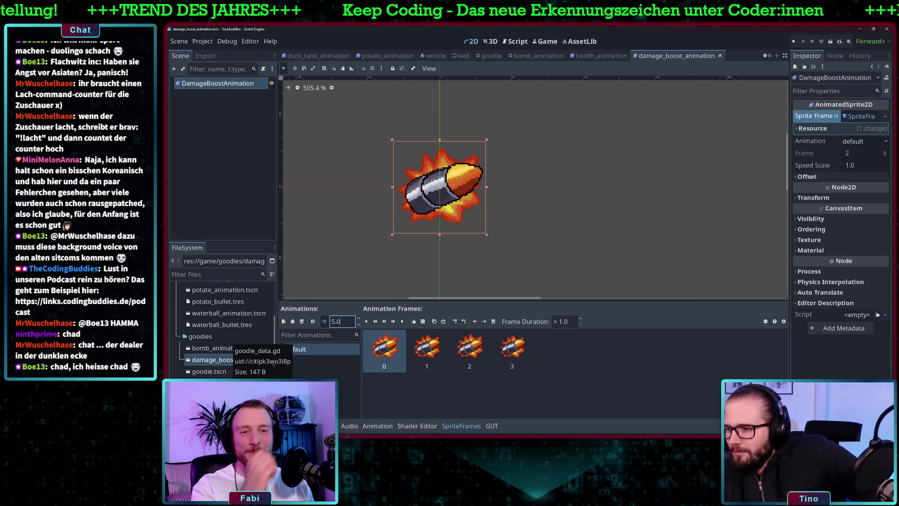
key(ctrl+F3)
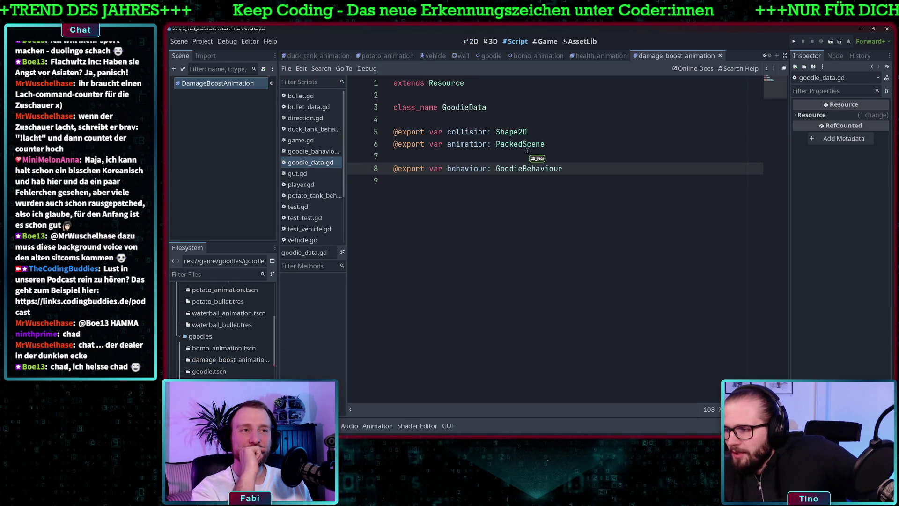
scroll(234, 337, up, 3)
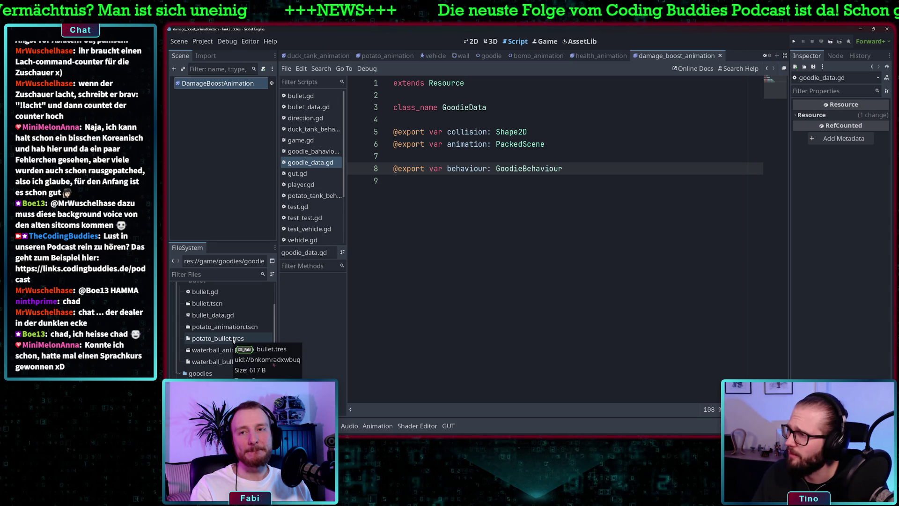
scroll(233, 340, down, 1)
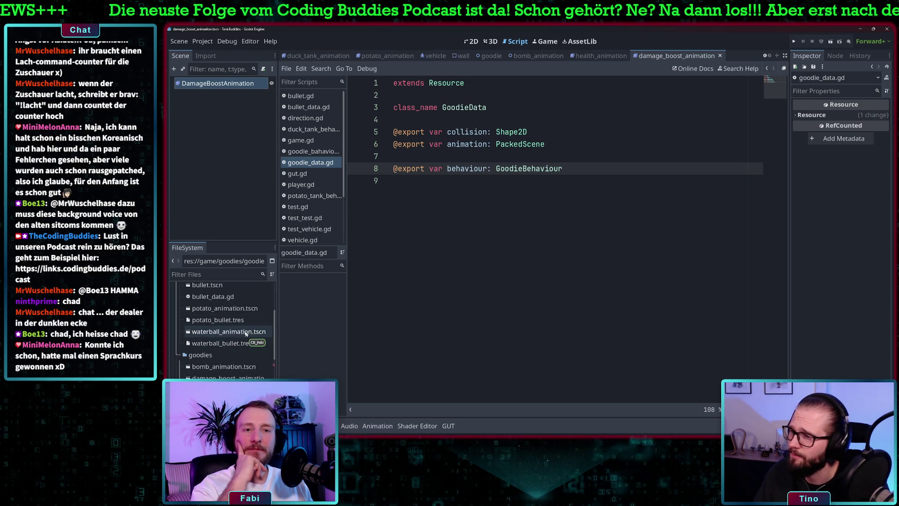
scroll(239, 333, up, 1)
scroll(238, 330, up, 1)
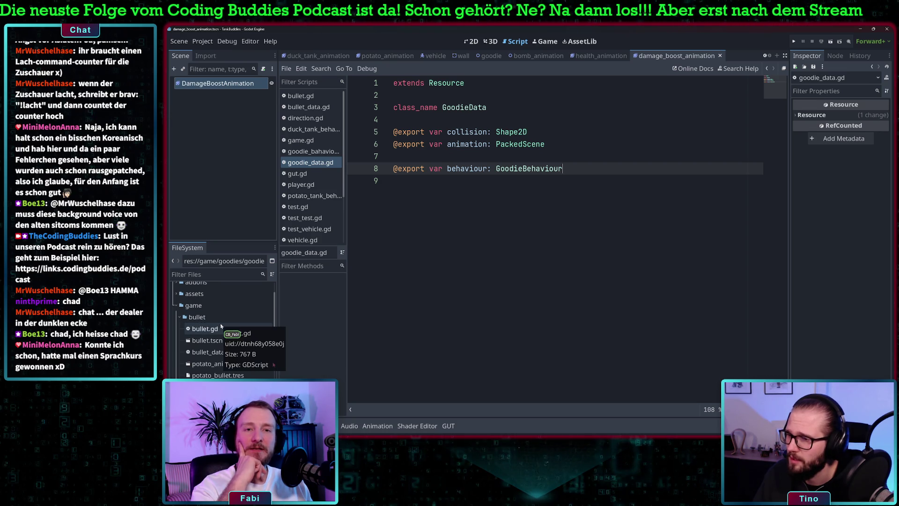
scroll(215, 341, up, 1)
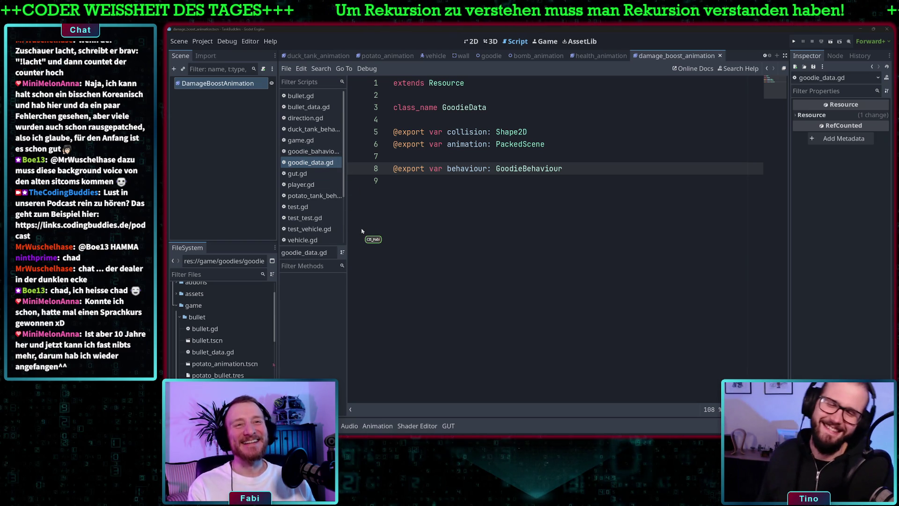
scroll(220, 351, down, 2)
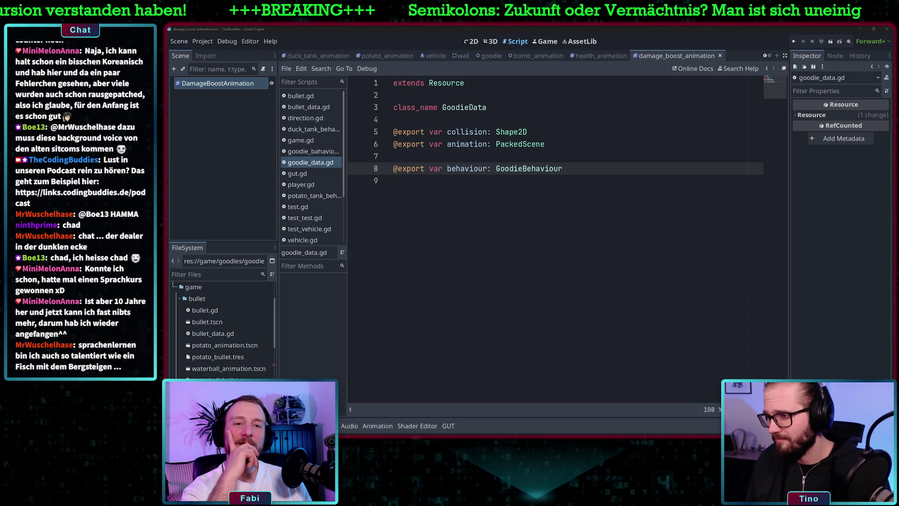
scroll(225, 370, down, 2)
scroll(224, 328, down, 1)
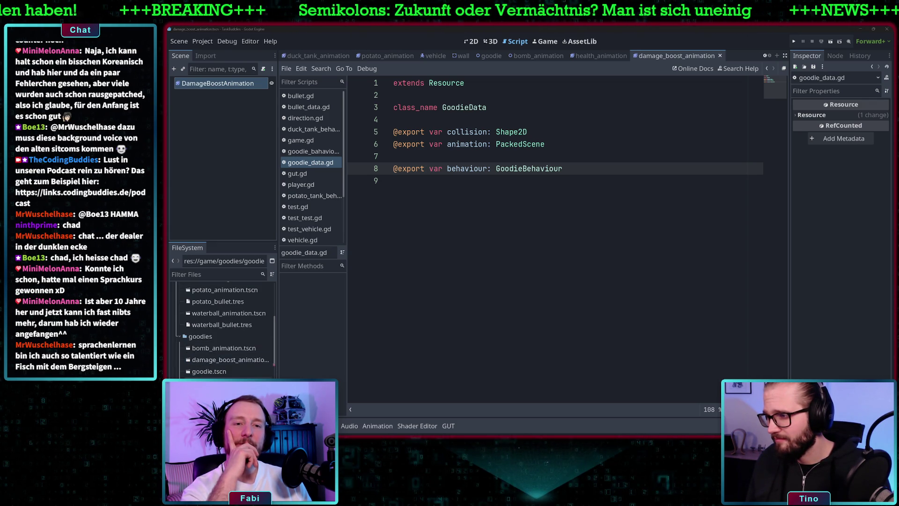
click(225, 373)
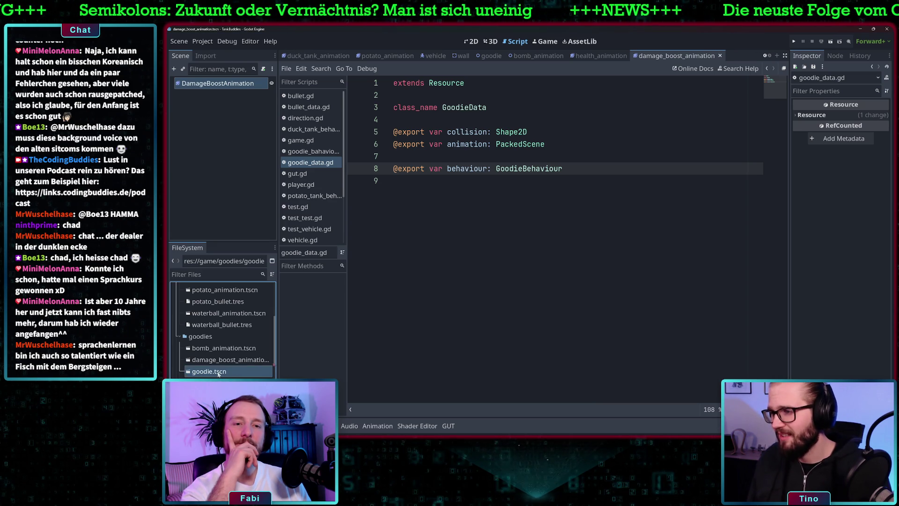
Choose Create New > Resource from the goodies folder's context menu
right_click(218, 373)
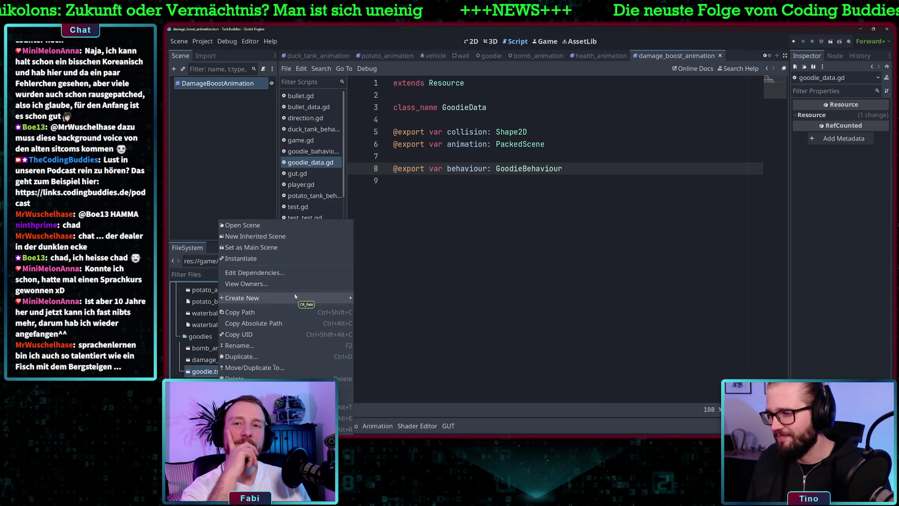
mouse_move(295, 296)
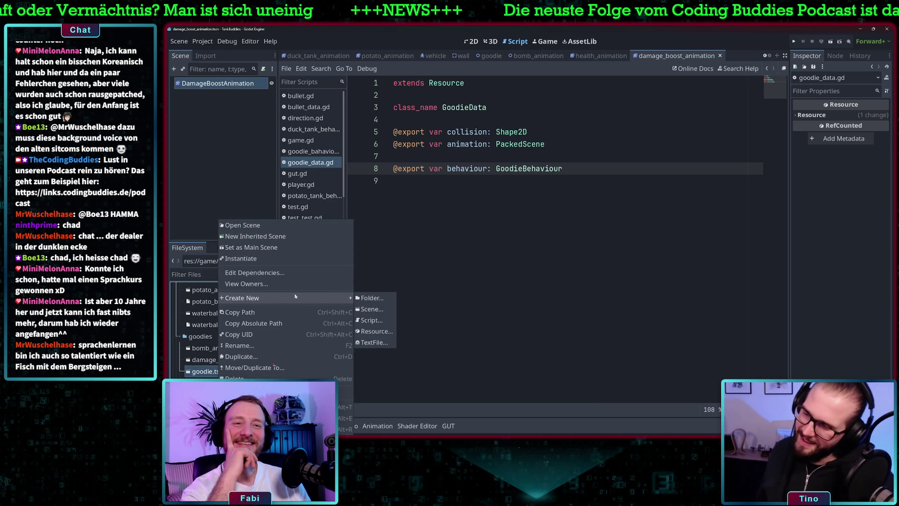
click(380, 331)
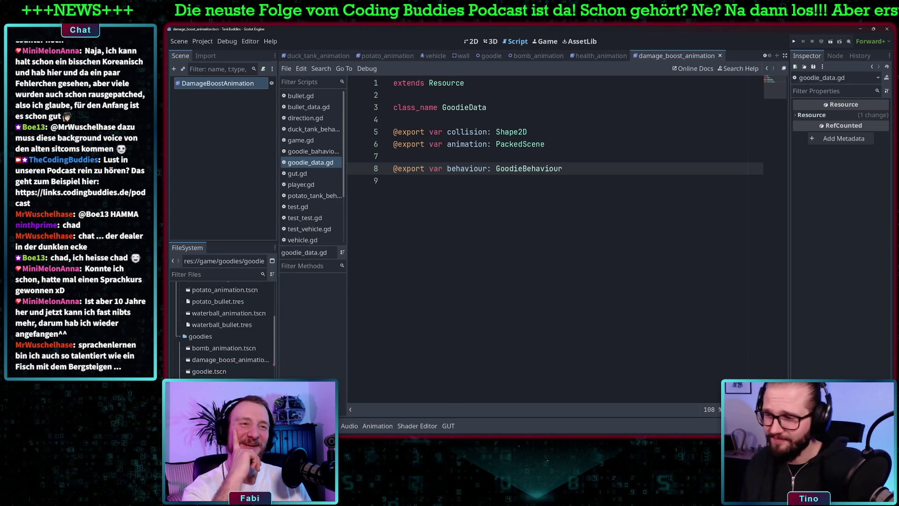
right_click(274, 365)
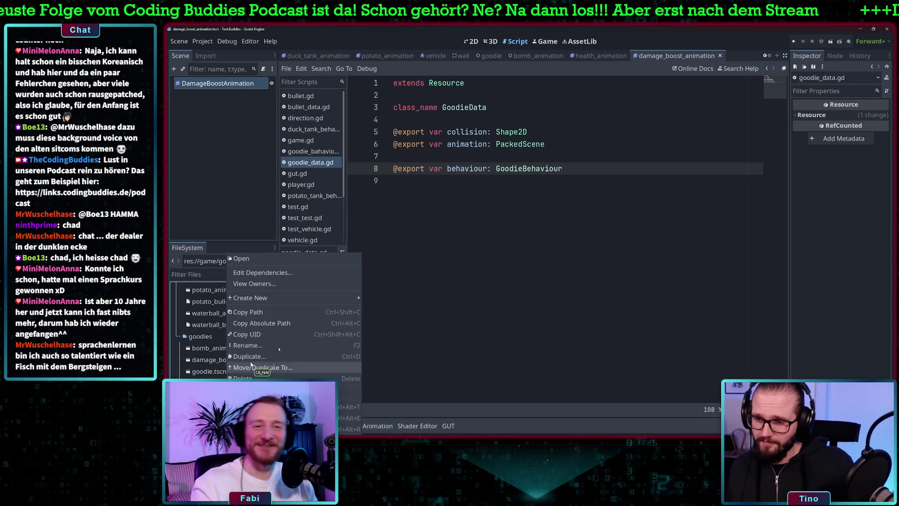
mouse_move(328, 298)
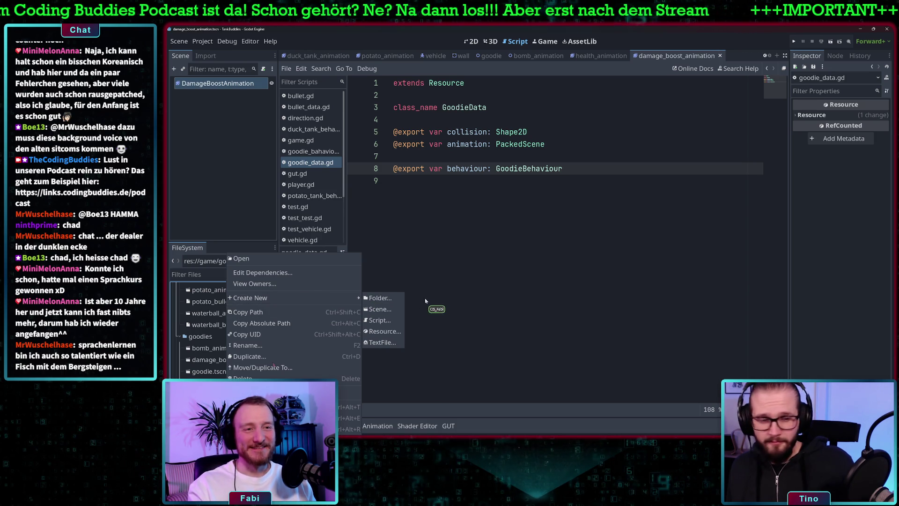
click(394, 331)
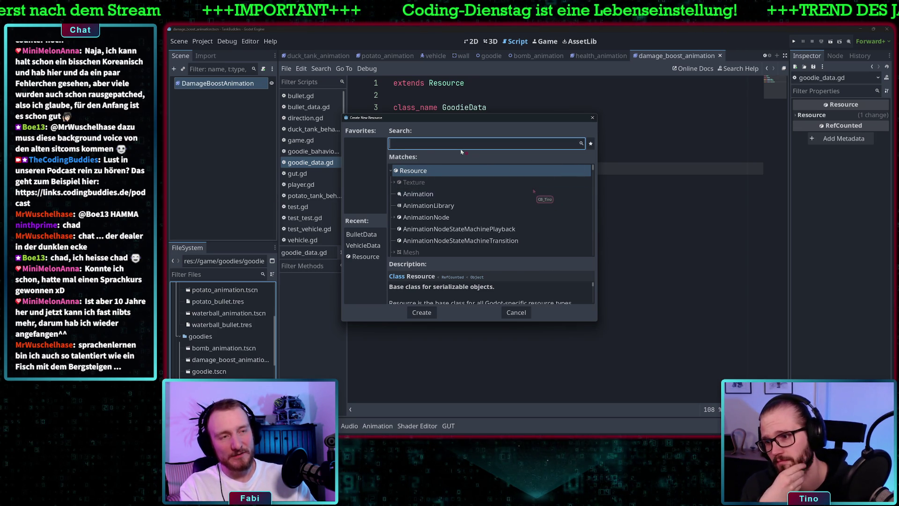
Search for 'Goodi' and create a GoodieData resource
text(Goodi)
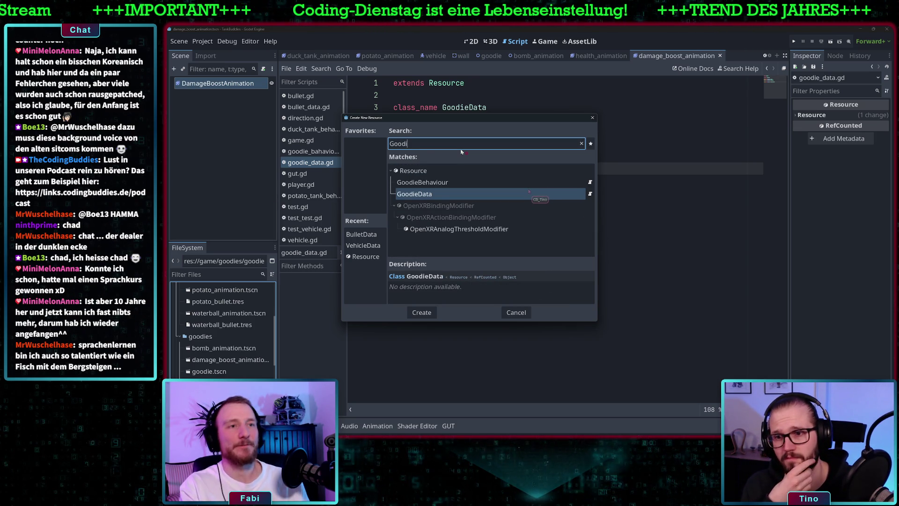
click(427, 194)
double_click(427, 194)
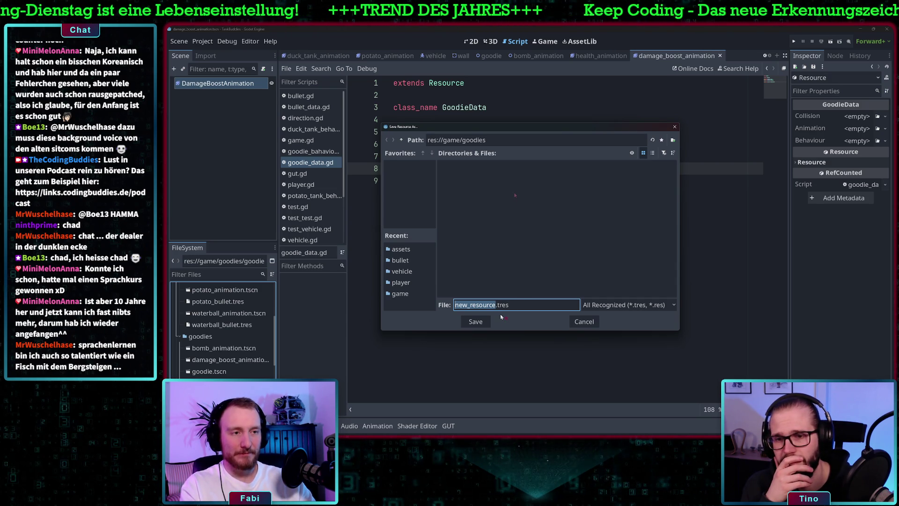
Save the new GoodieData resource in the goodies folder as lowercase bomb_goodie_data.tres
text(Bomb)
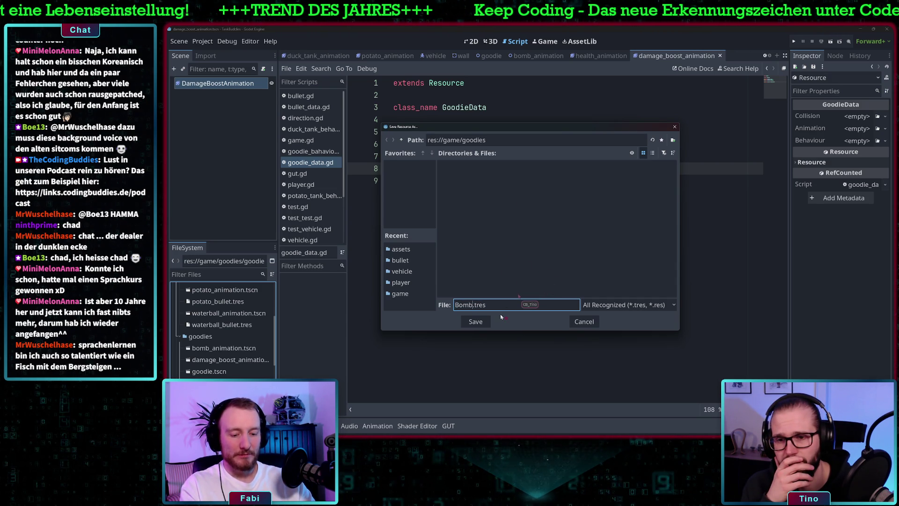
text(Goodie)
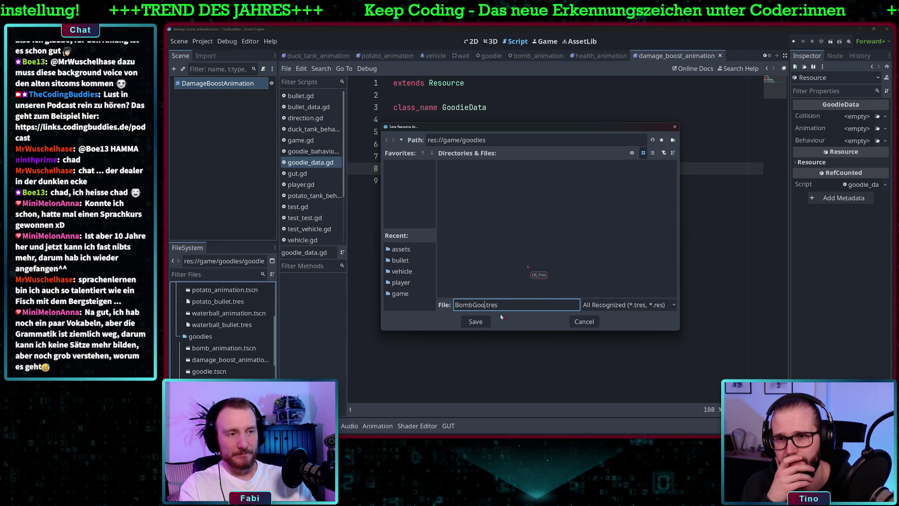
text(_)
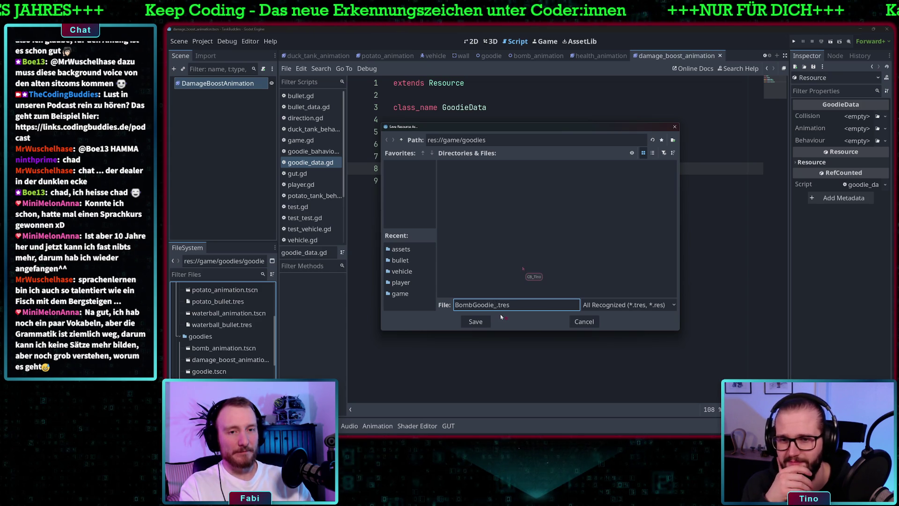
text(data)
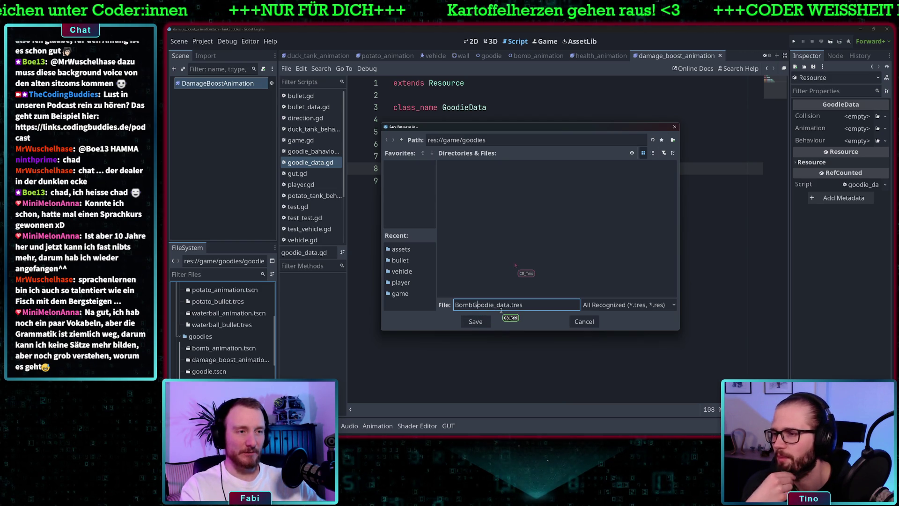
key(BackSpace)
text(g)
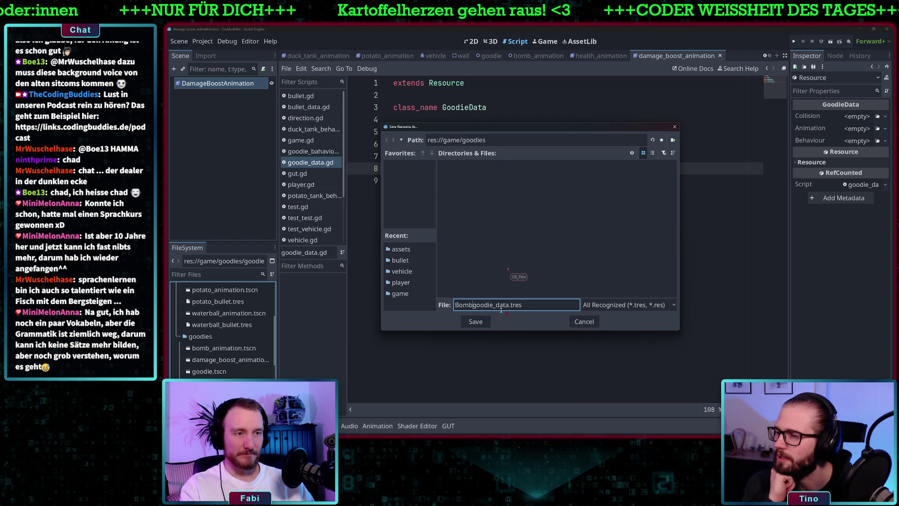
text(_)
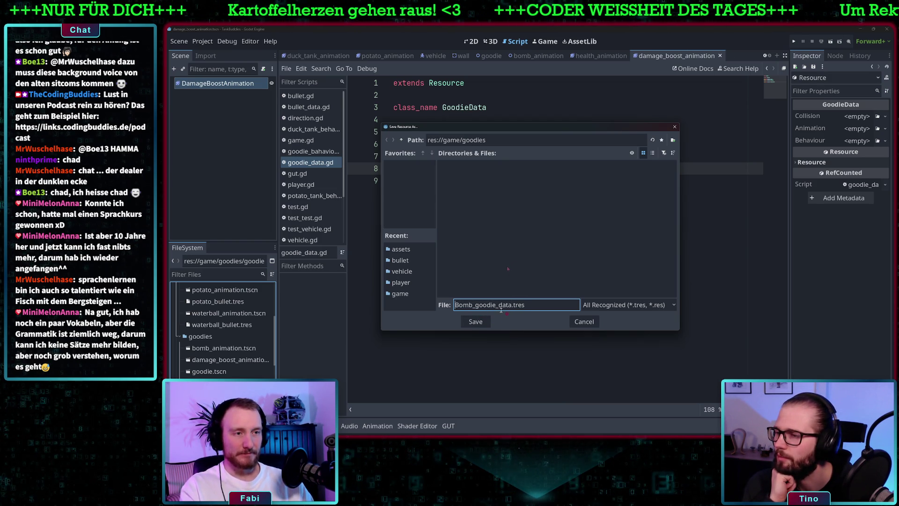
key(Home)
key(Delete)
text(b)
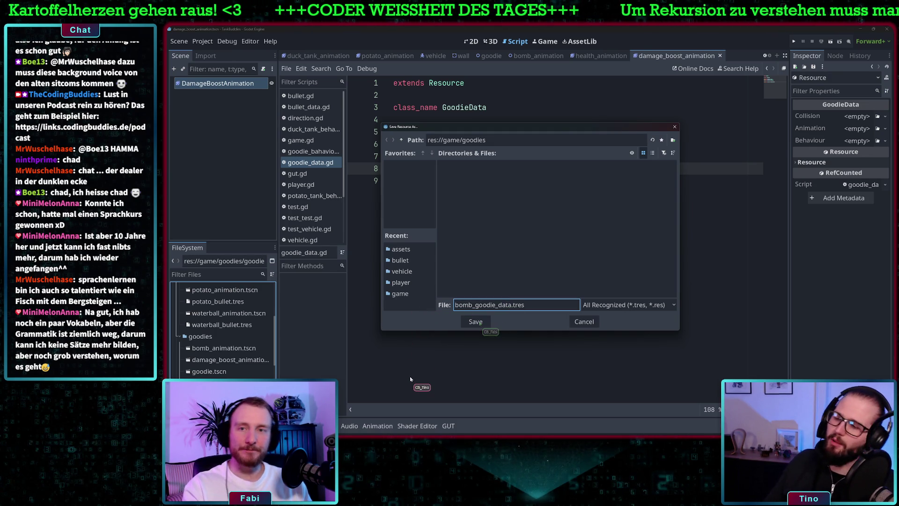
click(476, 322)
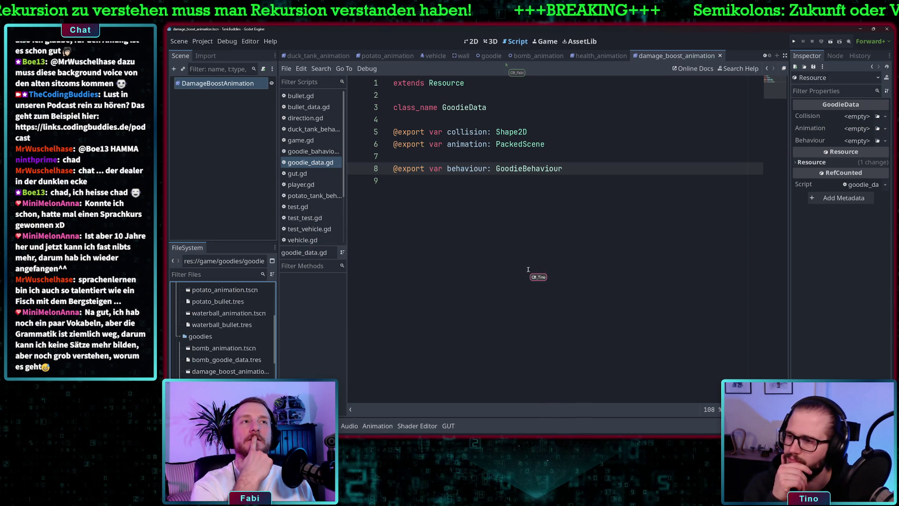
In the 2D view, assign a new CircleShape2D to bomb_goodie_data's Collision property
click(471, 41)
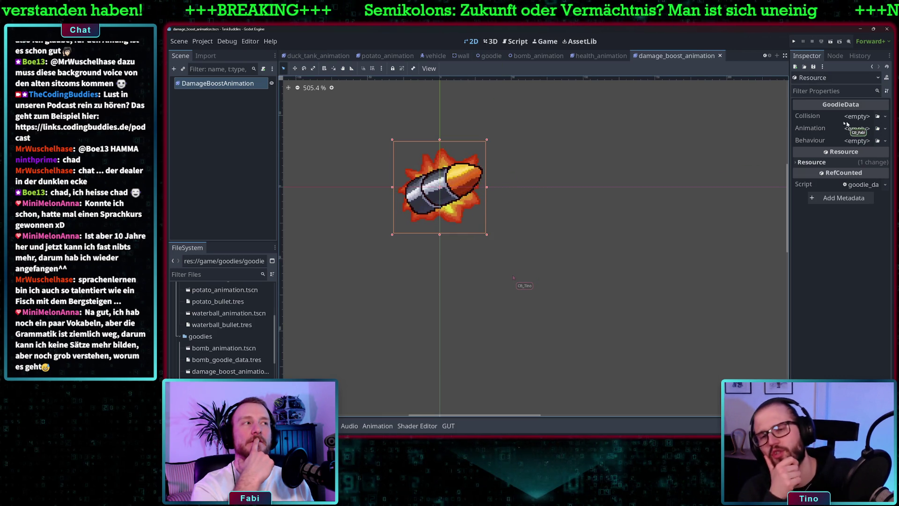
click(855, 116)
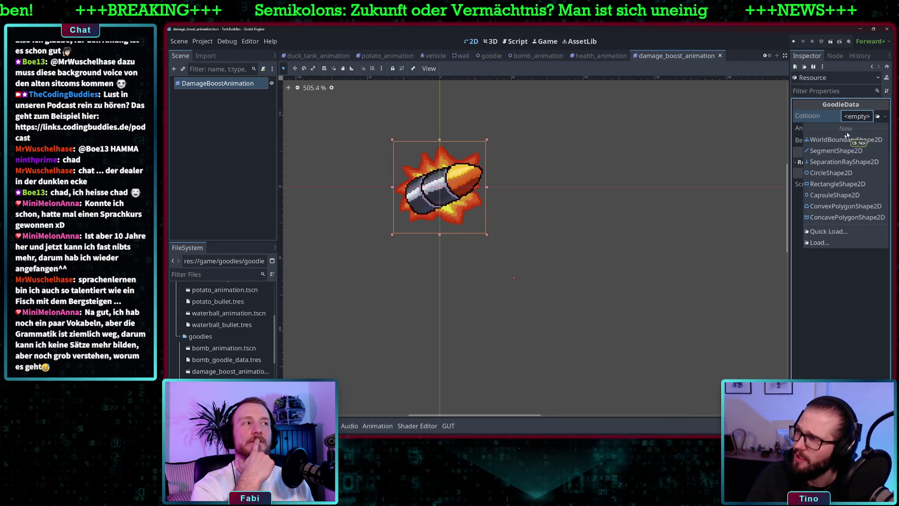
click(832, 173)
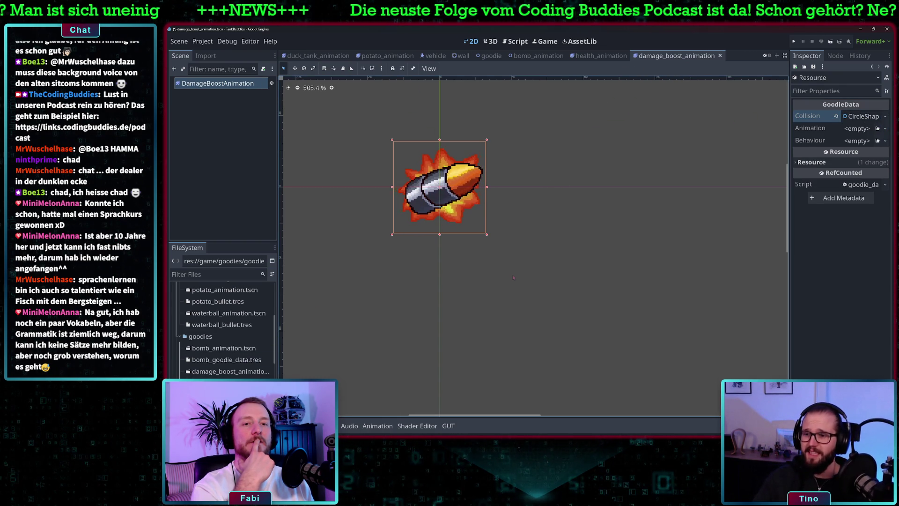
Open bomb_animation.tscn, select its BombAnimation root node and save the scene
double_click(224, 348)
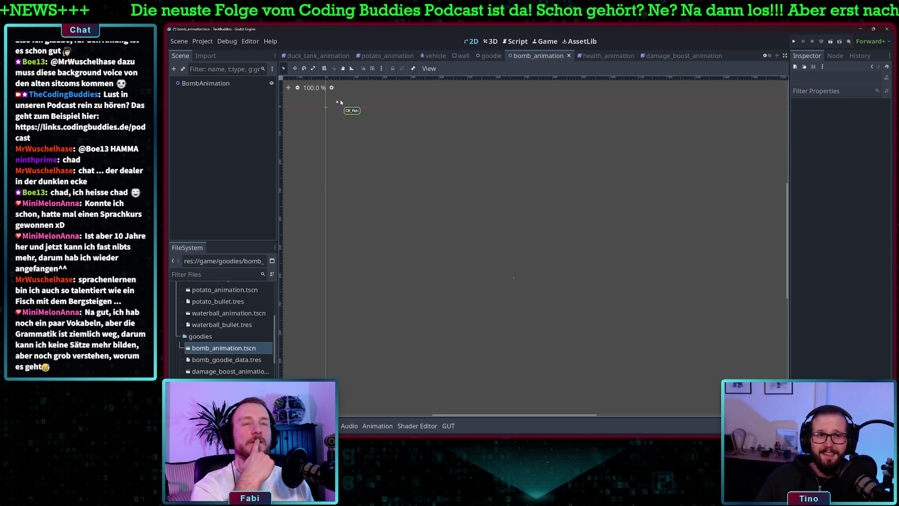
scroll(330, 112, up, 1)
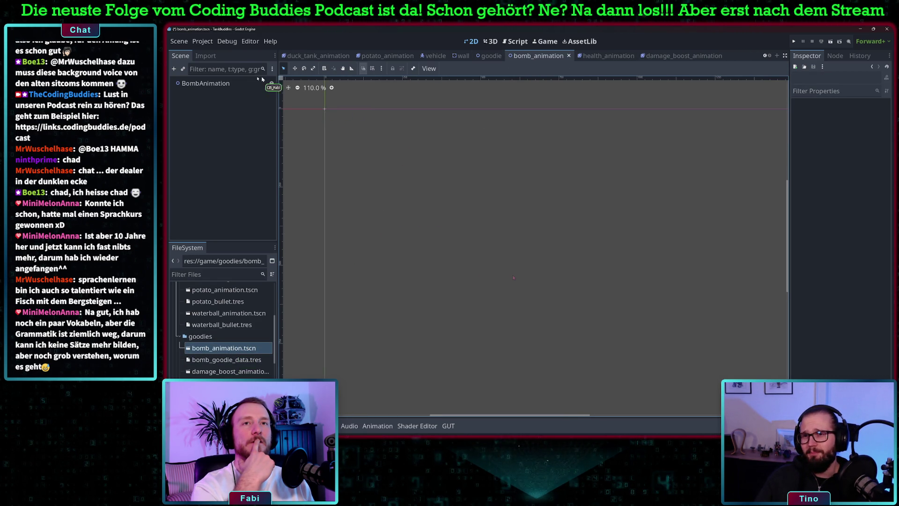
click(235, 82)
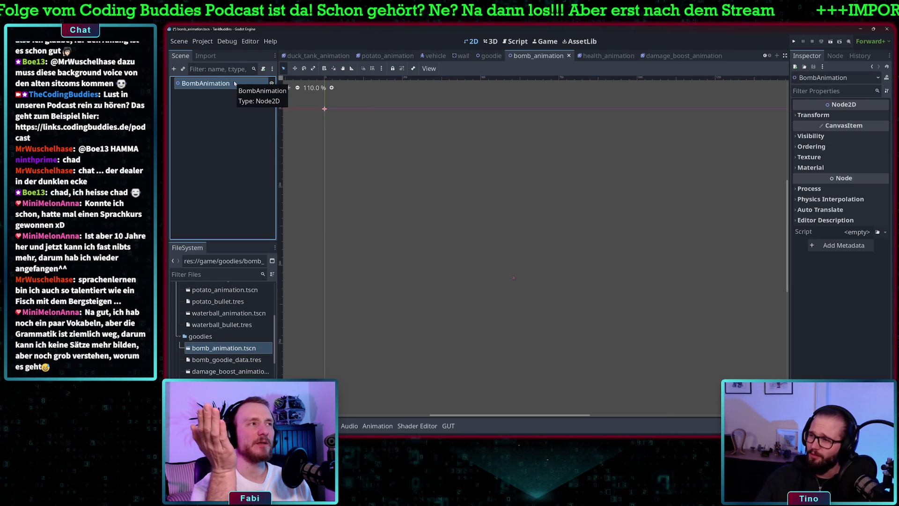
key(ctrl+s)
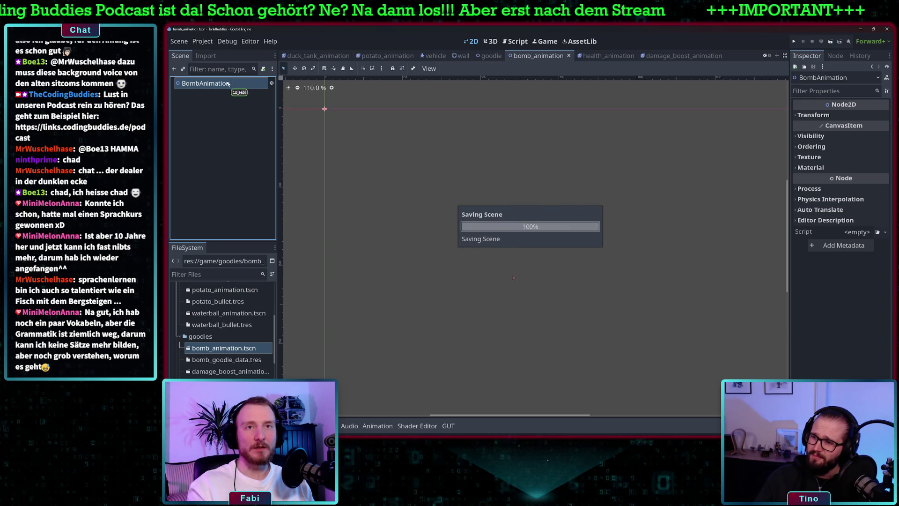
right_click(227, 81)
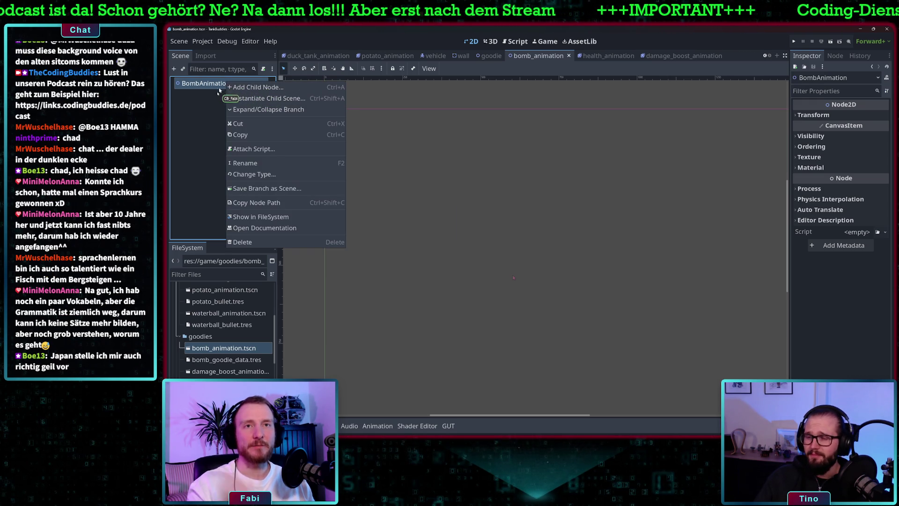